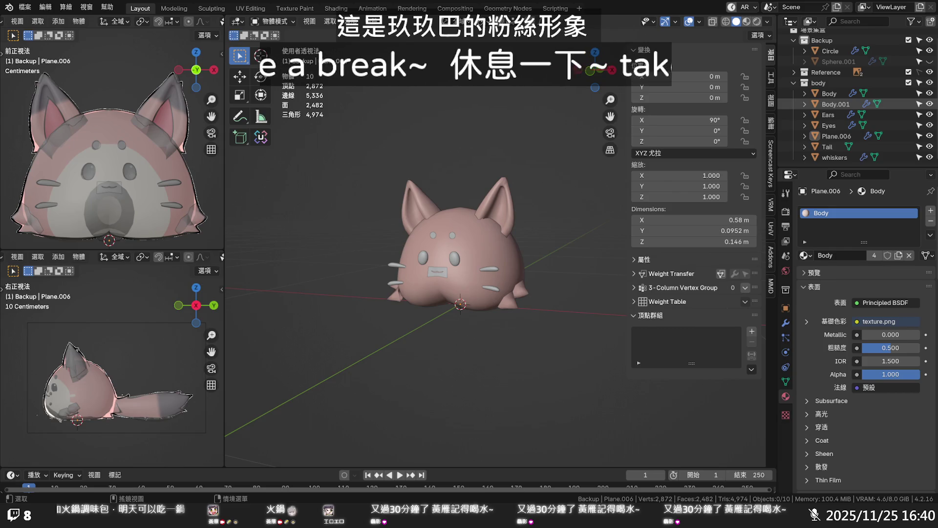
- Assign the Body material to the Body.001 object from the material dropdown
left_click(836, 104)
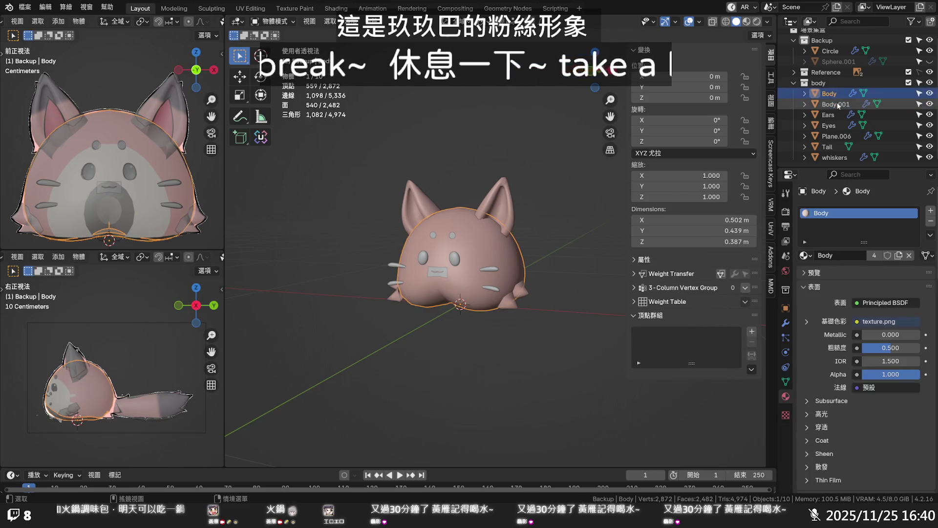
left_click(837, 106)
left_click(806, 256)
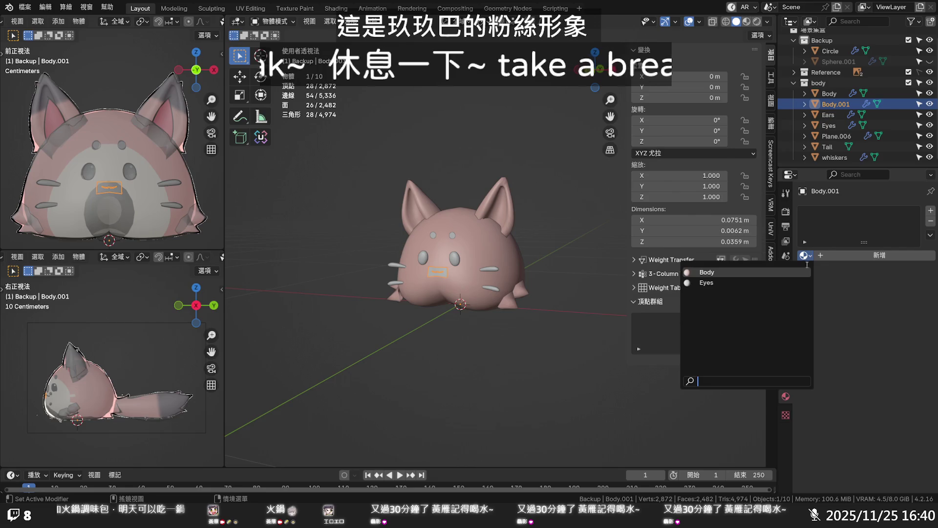
left_click(800, 273)
- Deselect everything and orbit around the cat to inspect it from below, front and side
left_click(525, 331)
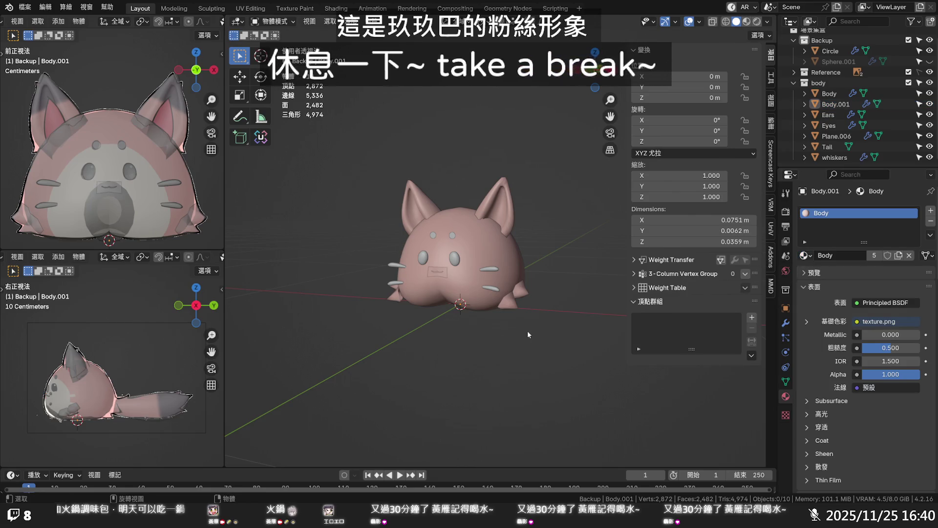
mouse_move(526, 331)
middle_mouse_down()
mouse_move(521, 282)
mouse_move(525, 291)
middle_mouse_up()
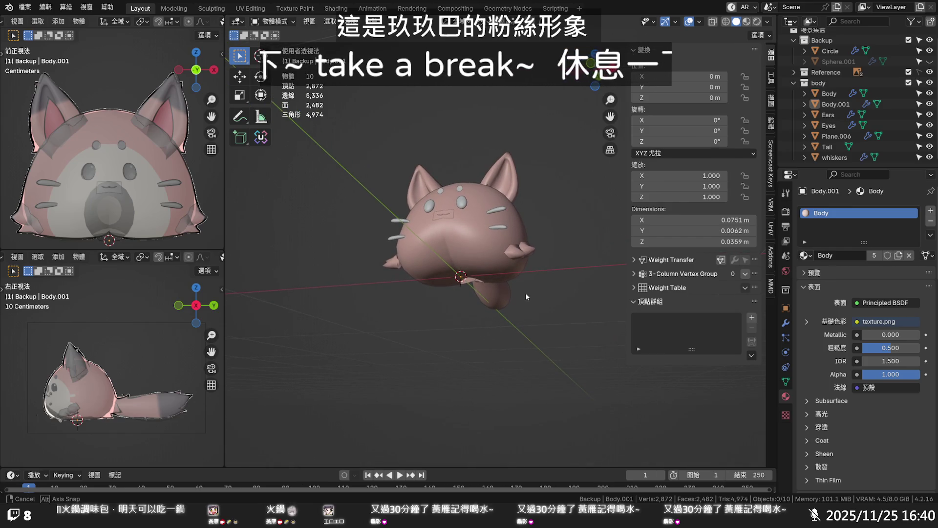
middle_click_drag(525, 292, 541, 321)
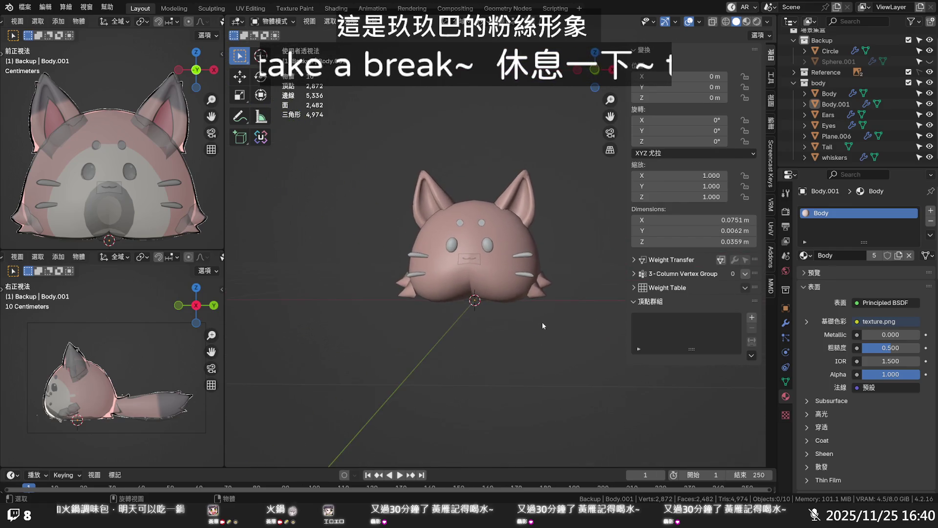
scroll(541, 325, "up", 5)
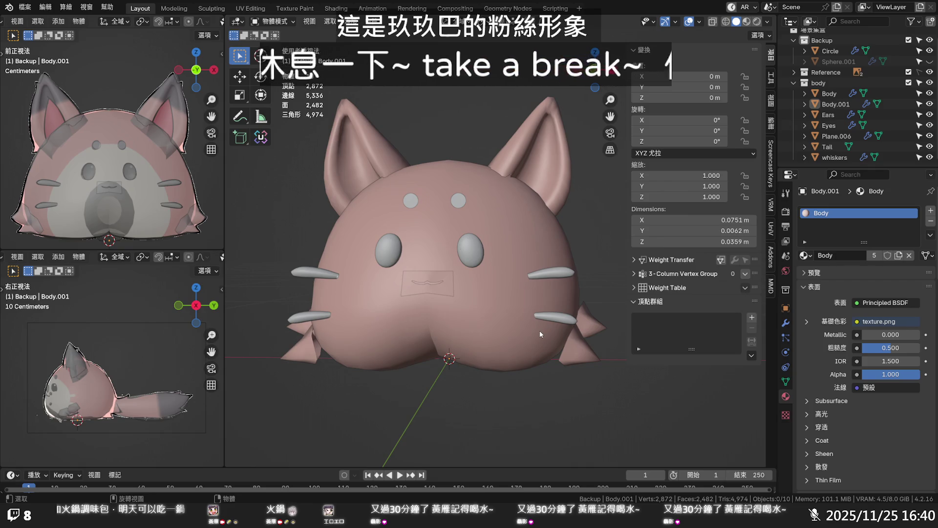
middle_click_drag(540, 329, 403, 332)
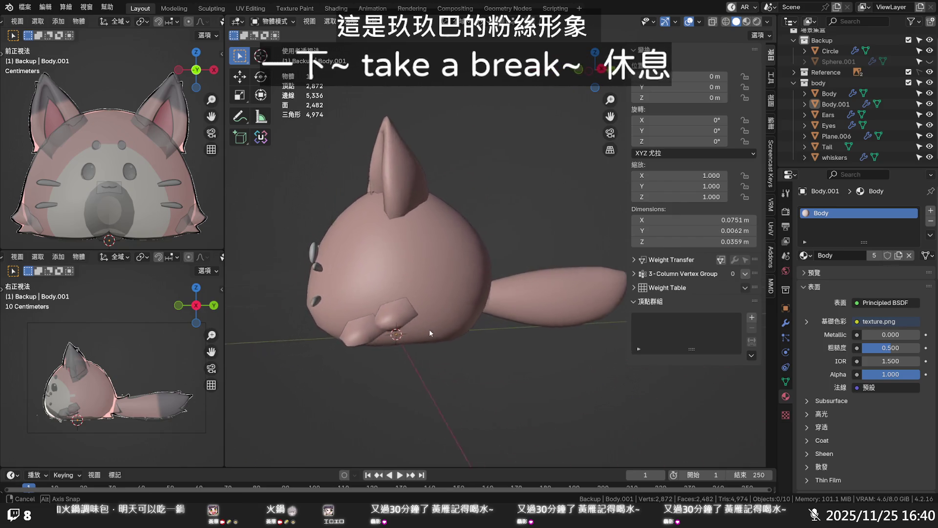
mouse_move(402, 332)
middle_mouse_down()
mouse_move(348, 297)
mouse_move(341, 260)
mouse_move(374, 275)
mouse_move(388, 310)
middle_mouse_up()
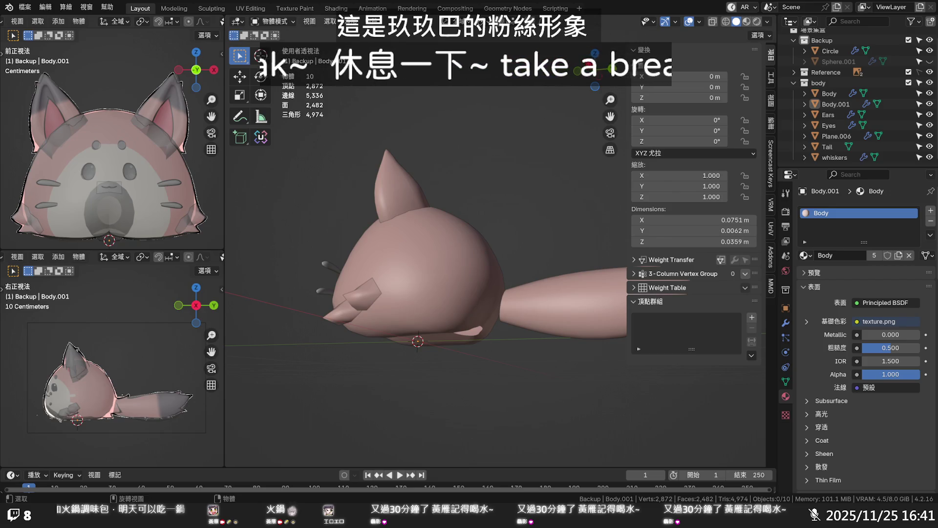
- Orbit around the cat's back and rear, then select the Tail object
middle_click_drag(425, 388, 472, 391)
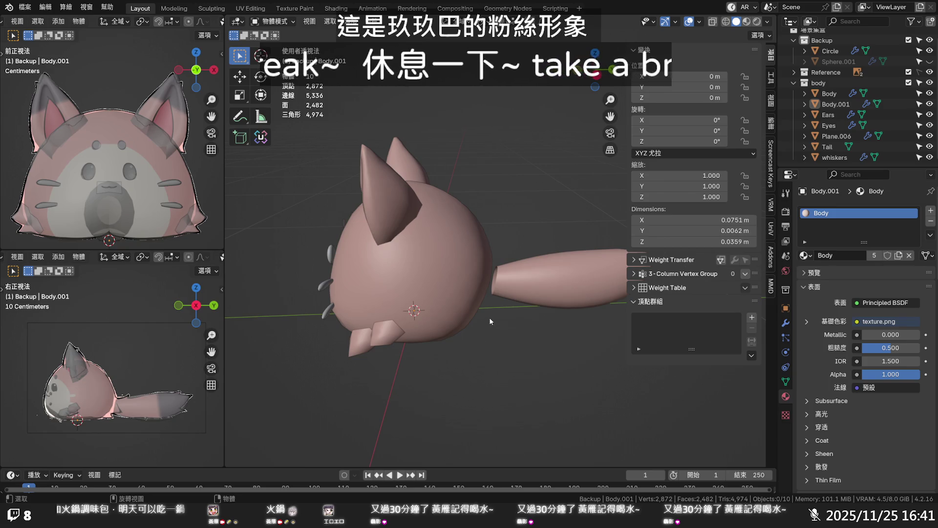
middle_click_drag(490, 320, 416, 283)
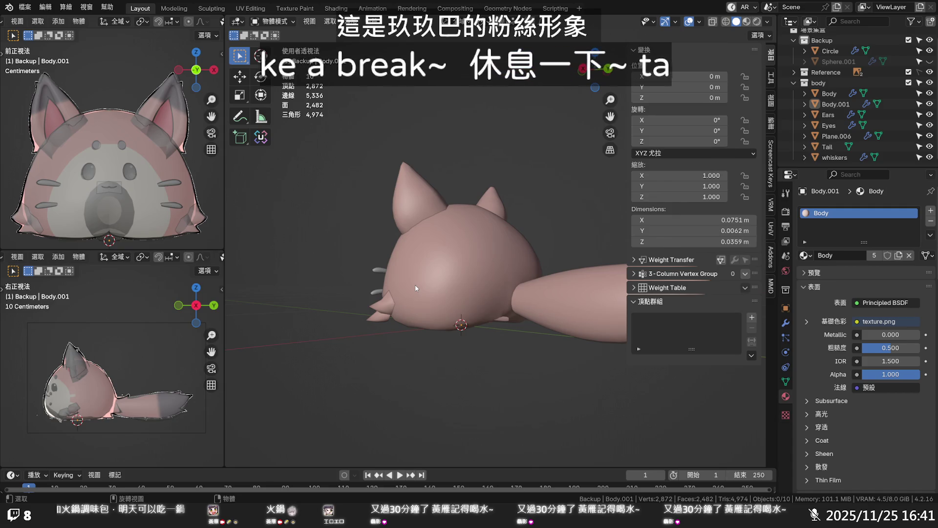
mouse_move(449, 334)
middle_mouse_down()
mouse_move(529, 342)
mouse_move(525, 358)
middle_mouse_up()
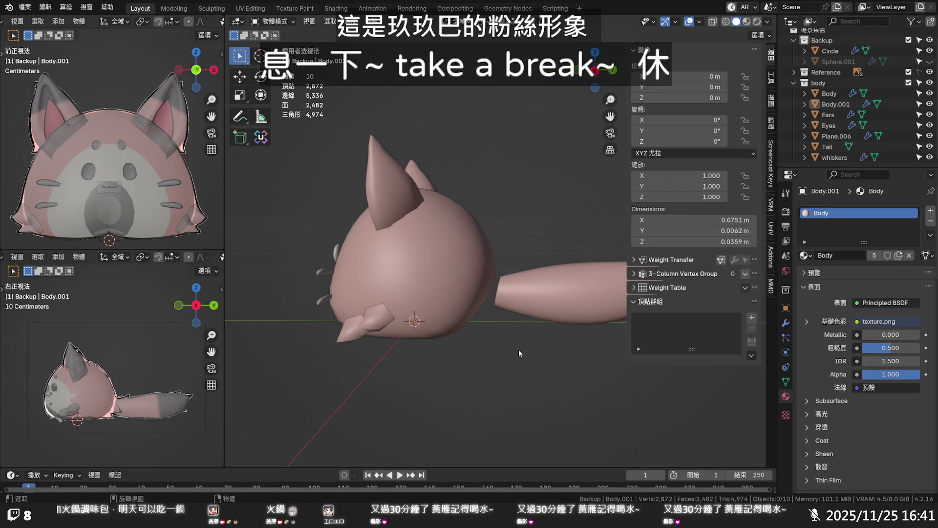
mouse_move(531, 349)
middle_mouse_down()
mouse_move(497, 277)
mouse_move(514, 202)
mouse_move(515, 253)
mouse_move(538, 326)
mouse_move(466, 372)
mouse_move(463, 389)
mouse_move(394, 332)
middle_mouse_up()
left_click(537, 313)
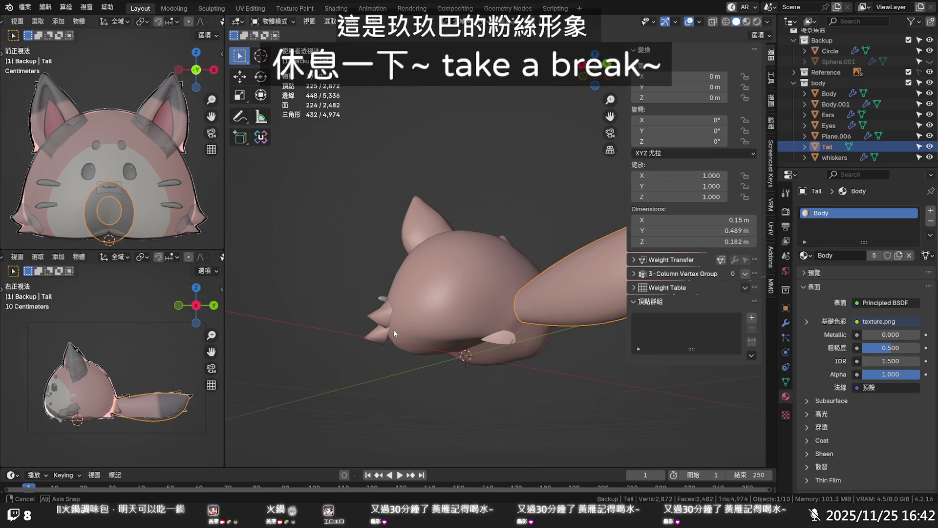
- Orbit to a low front view of the cat and select the Body object
mouse_move(395, 329)
middle_mouse_down()
mouse_move(405, 333)
mouse_move(450, 254)
mouse_move(427, 262)
mouse_move(470, 252)
mouse_move(499, 283)
mouse_move(517, 341)
mouse_move(535, 322)
mouse_move(525, 335)
mouse_move(489, 344)
middle_mouse_up()
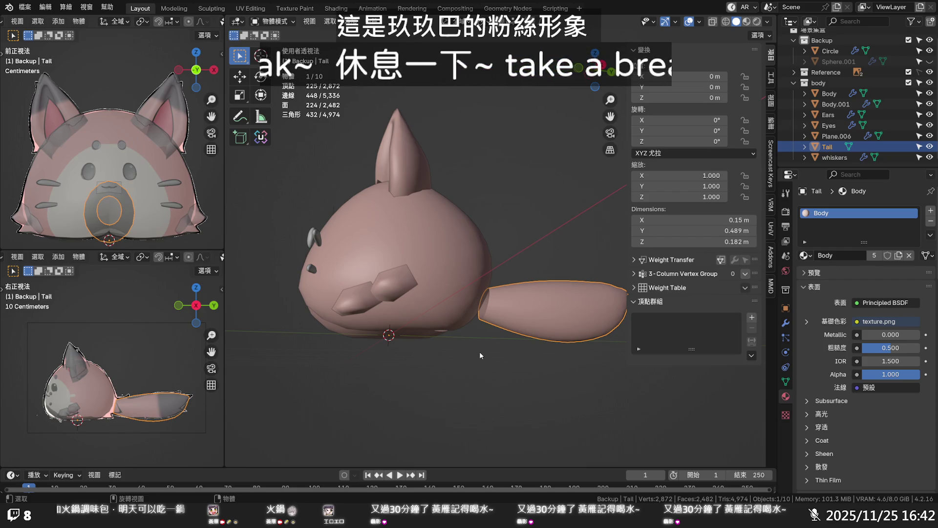
mouse_move(480, 352)
middle_mouse_down()
mouse_move(449, 303)
mouse_move(444, 316)
middle_mouse_up()
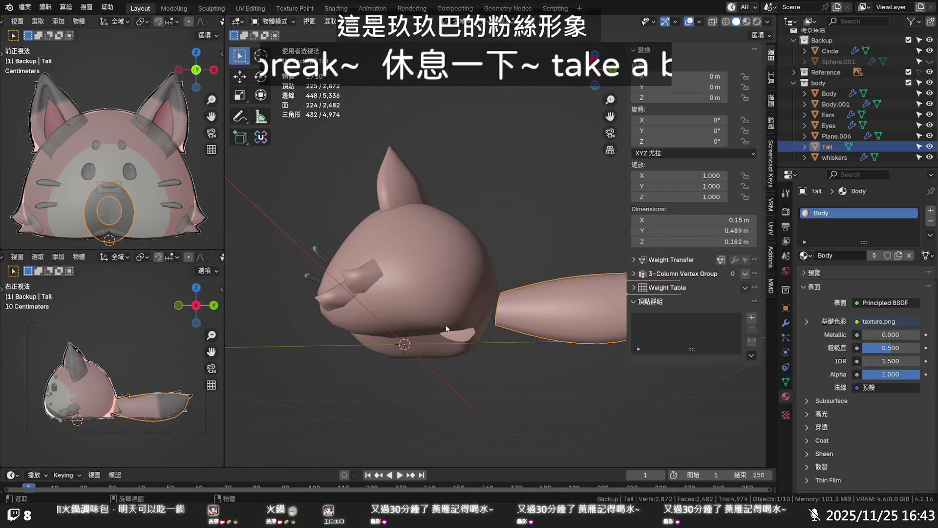
middle_click_drag(446, 321, 444, 276)
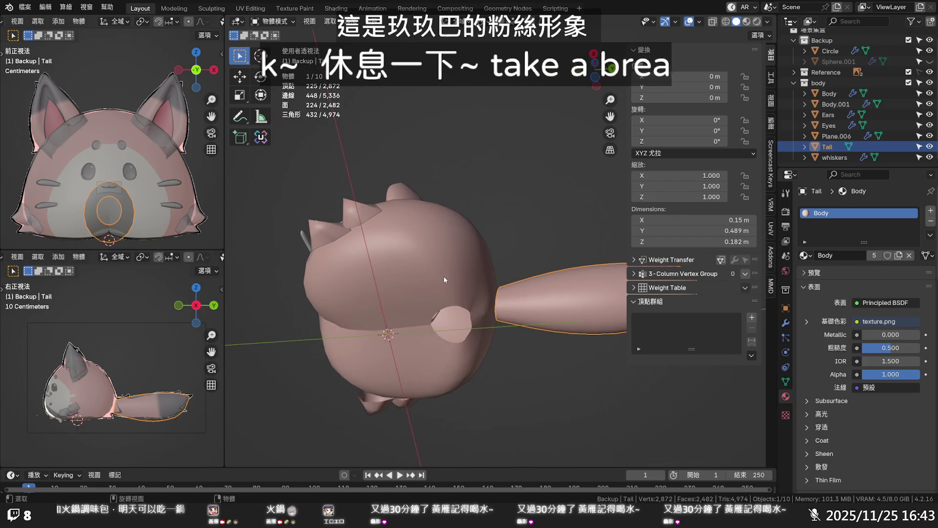
left_click(445, 287)
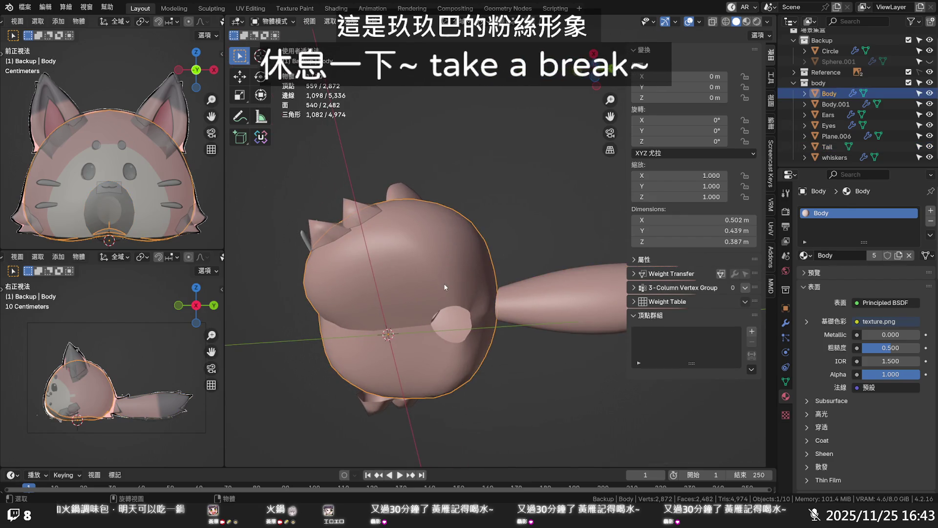
- Enter edit mode on the Body and vertex-slide a rim vertex of its round opening slightly
key("Tab")
middle_click_drag(444, 285, 490, 305)
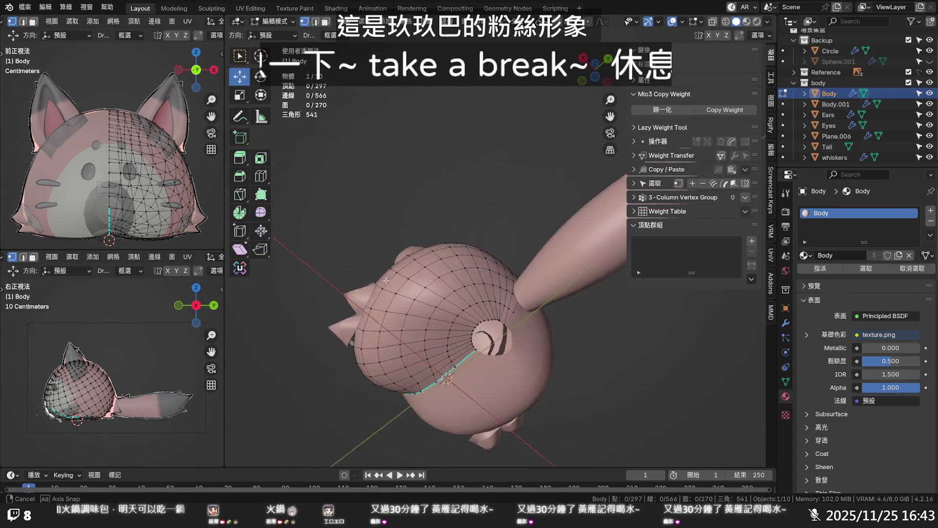
scroll(490, 304, "up", 3)
scroll(490, 305, "up", 1)
scroll(488, 301, "up", 1)
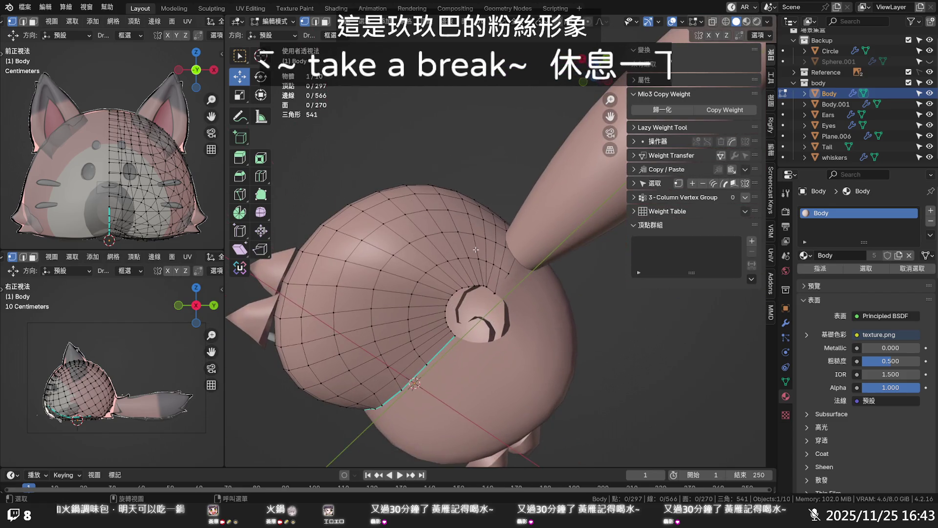
scroll(485, 290, "up", 1)
scroll(484, 284, "up", 1)
scroll(485, 339, "up", 1)
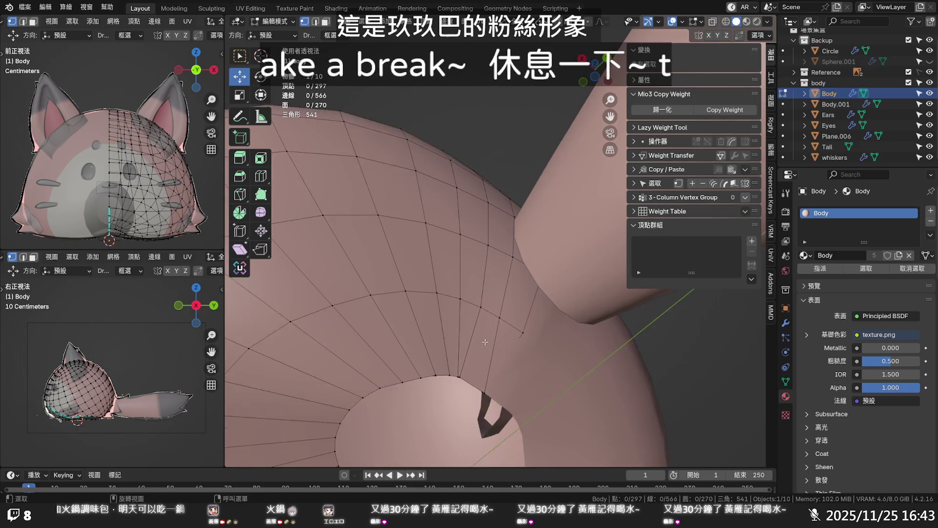
middle_click_drag(485, 339, 474, 292, "shift")
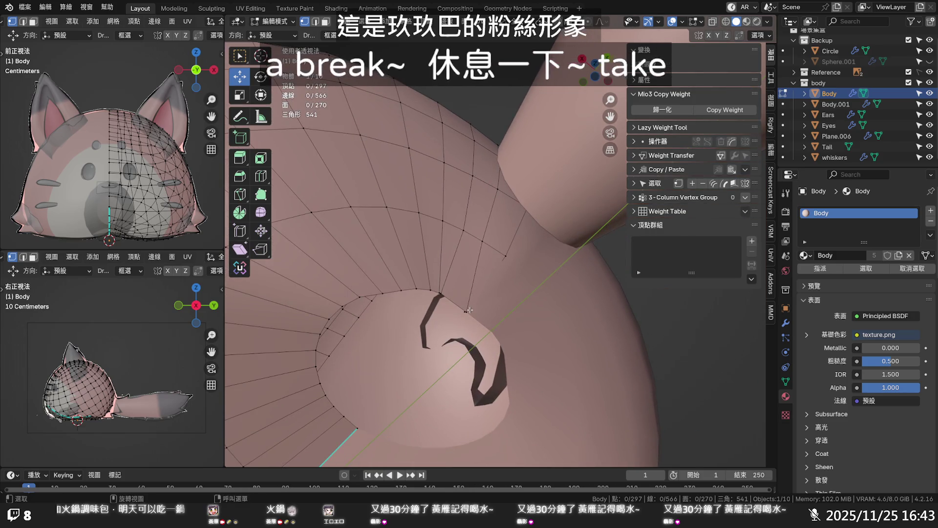
left_click(466, 311)
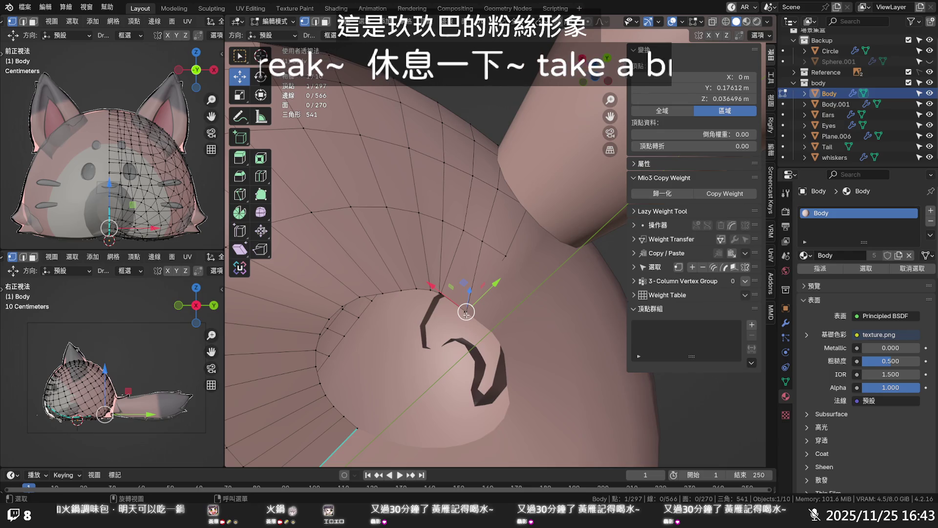
left_click_drag(467, 312, 467, 313)
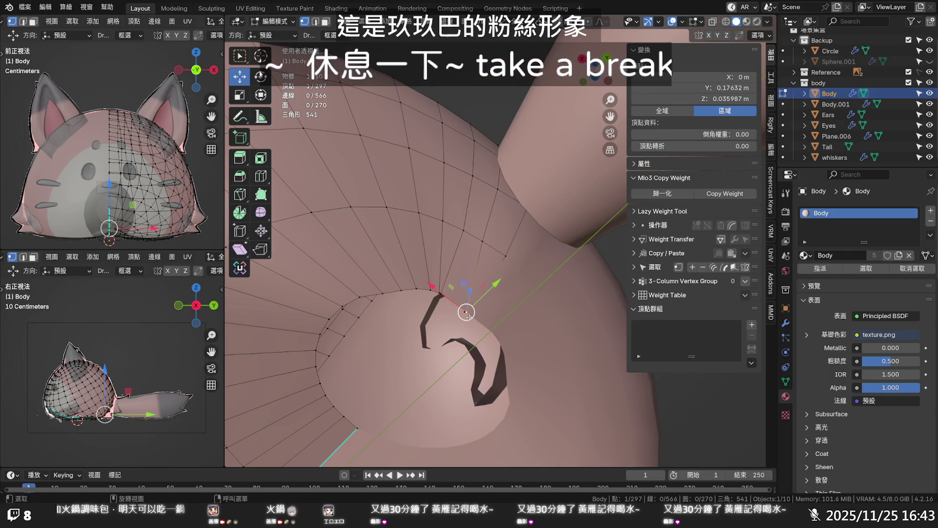
key("shift+v")
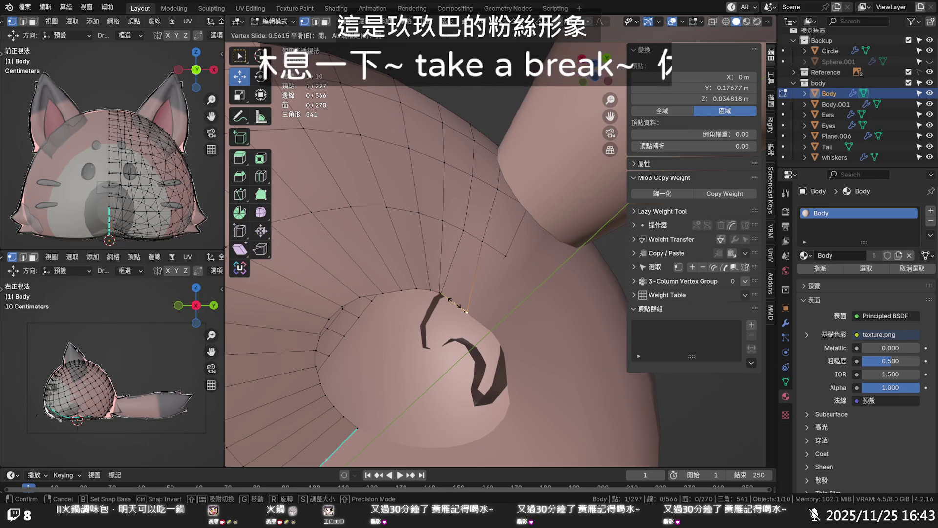
left_click(487, 325)
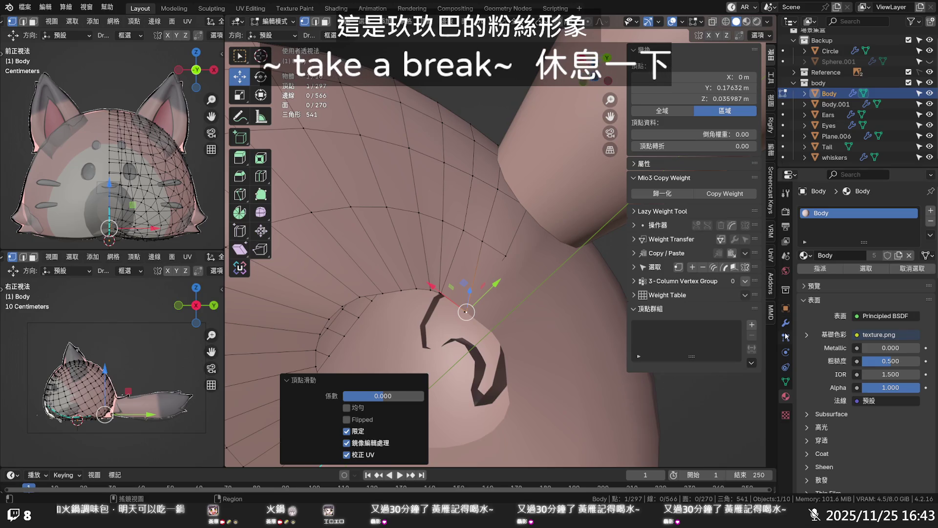
- Turn off clipping in the Body's Mirror modifier
left_click(786, 379)
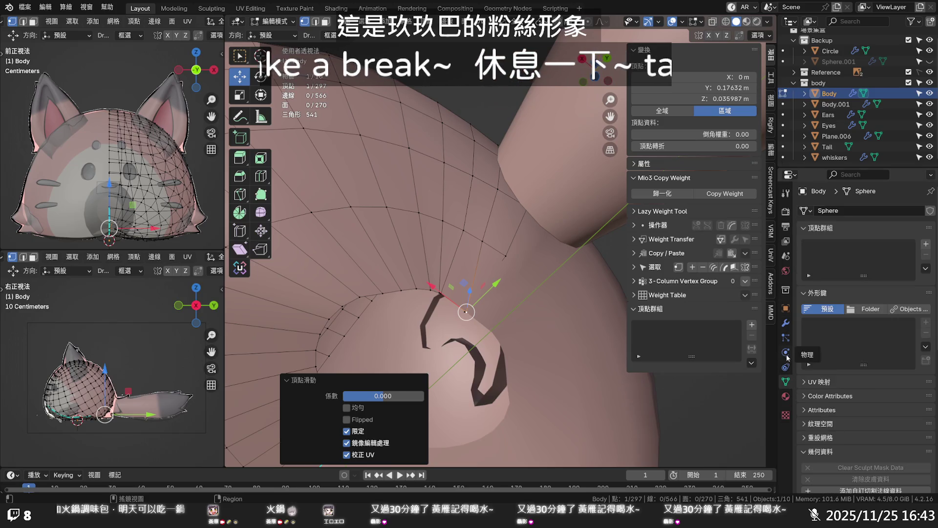
left_click(786, 324)
left_click(856, 313)
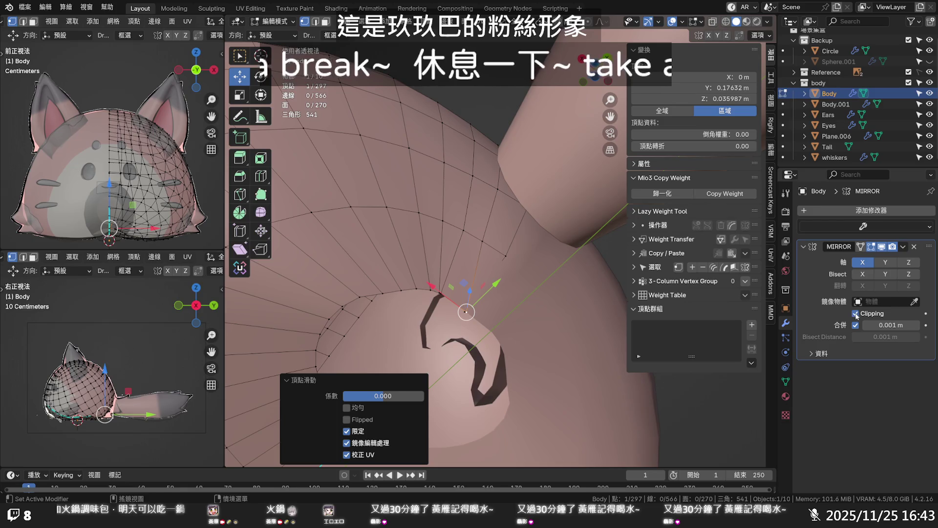
- Move the stray vertex by the tail opening, then dissolve it, leaving 296 vertices
key("g")
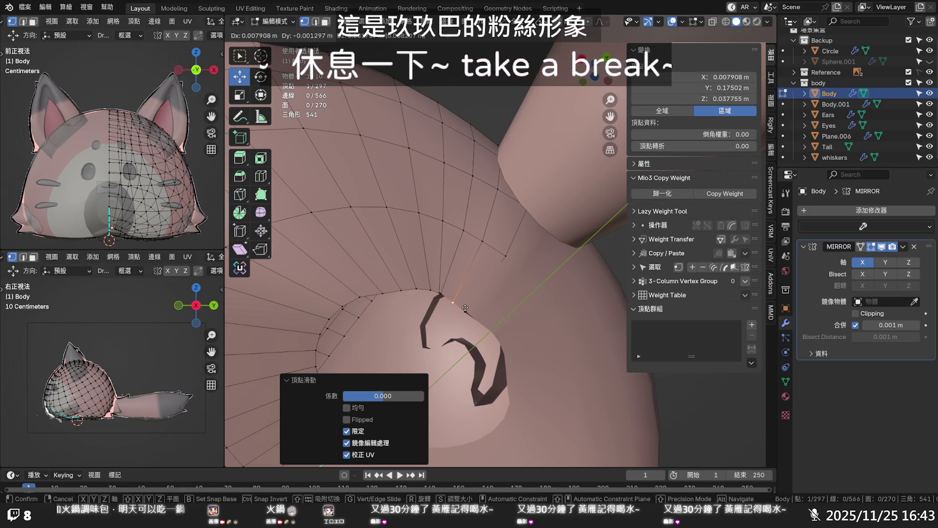
left_click(452, 302)
key("g")
key("g")
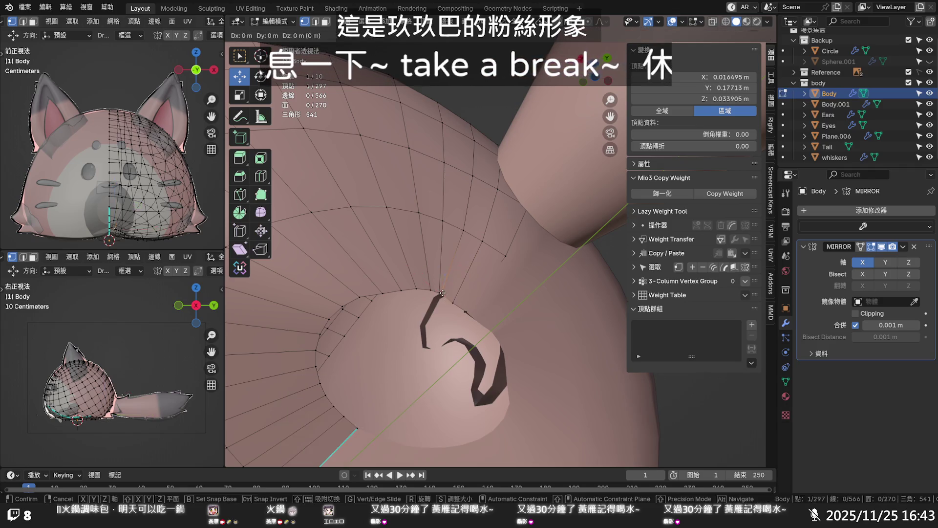
left_click(444, 296)
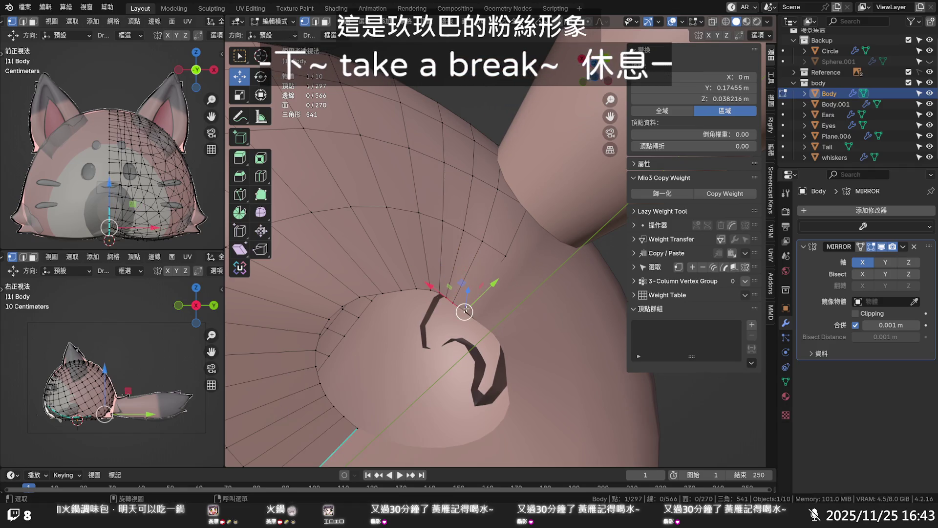
key("g")
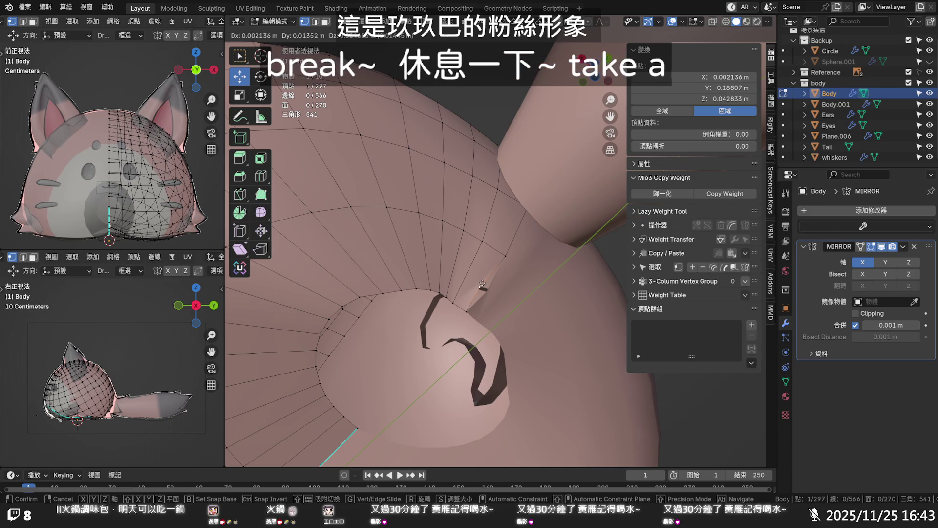
left_click(483, 285)
left_click(480, 286)
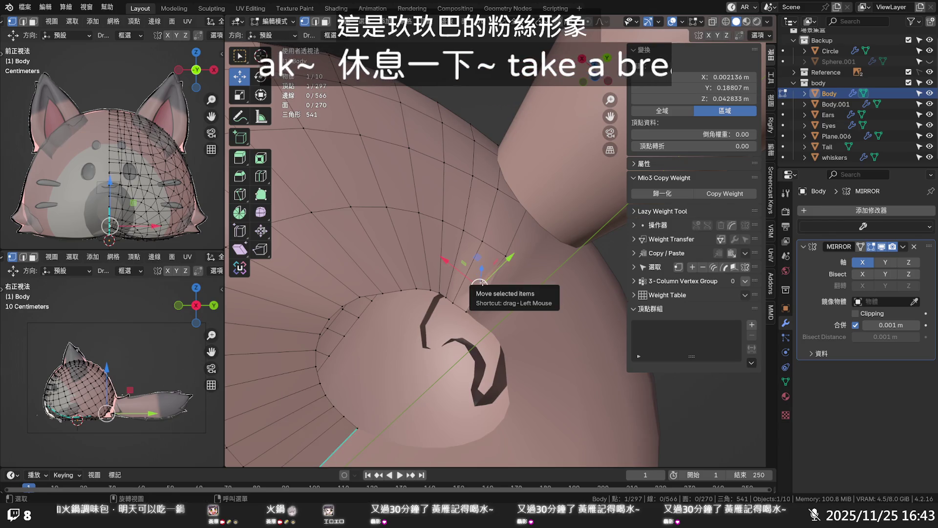
key("x")
left_click(474, 324)
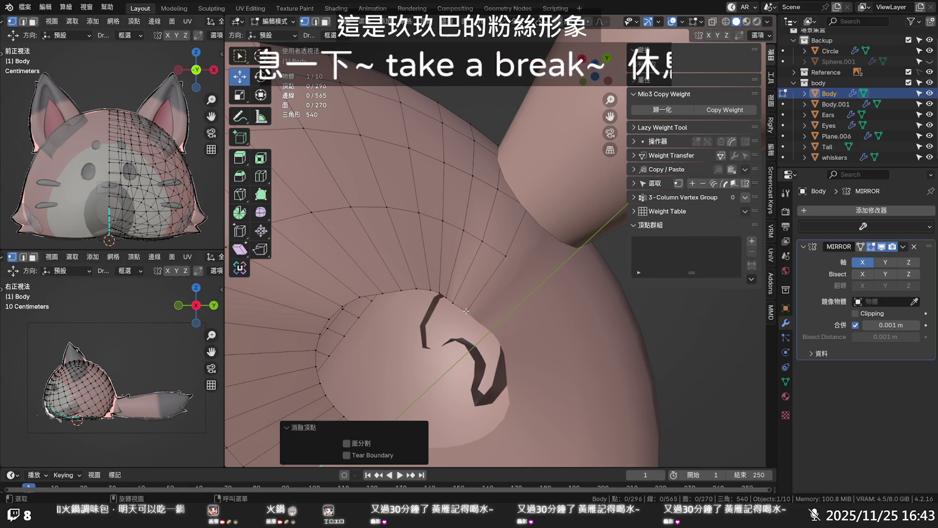
- Re-enable mirror clipping and vertex-slide a centre-seam vertex lower toward the tail
left_click(856, 313)
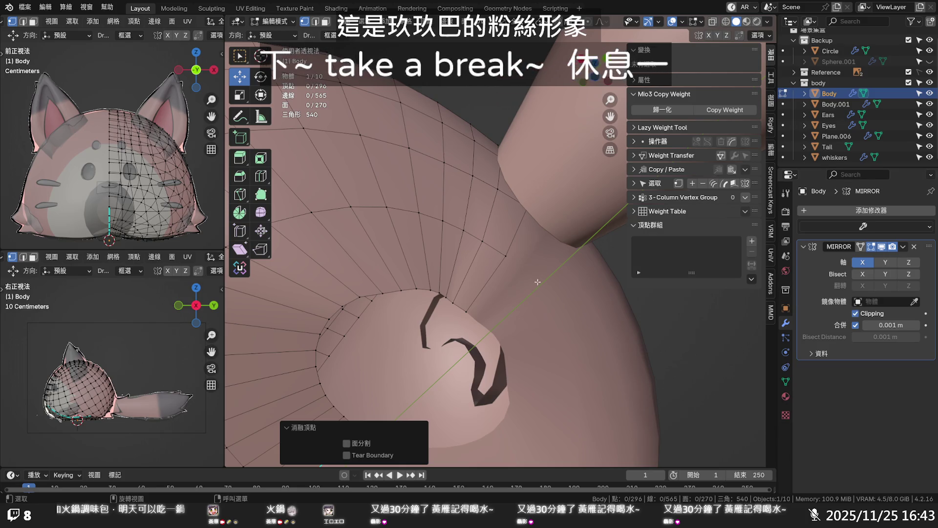
scroll(538, 282, "down", 3)
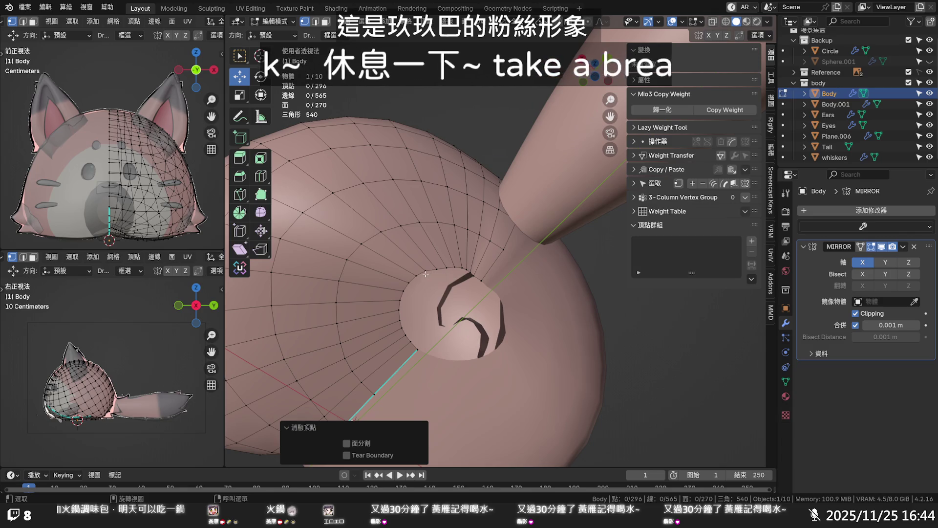
scroll(425, 274, "up", 2)
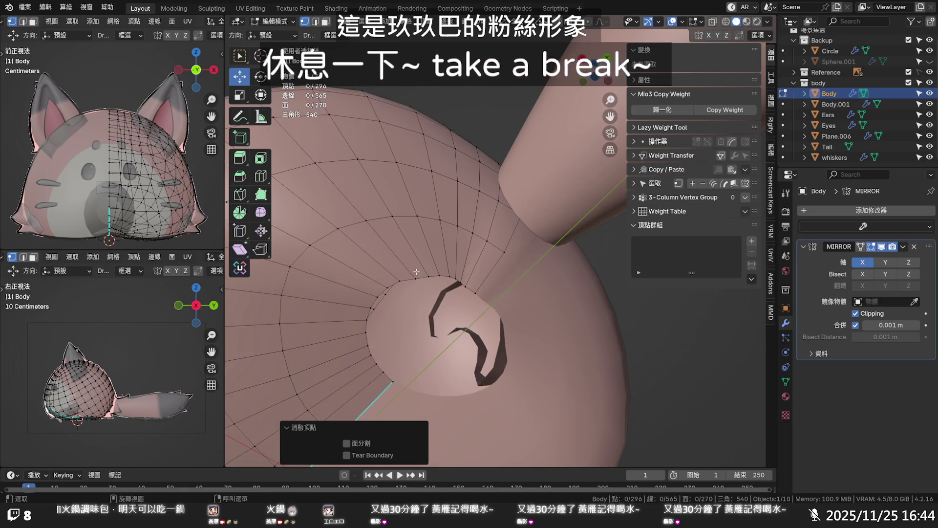
scroll(416, 272, "down", 2)
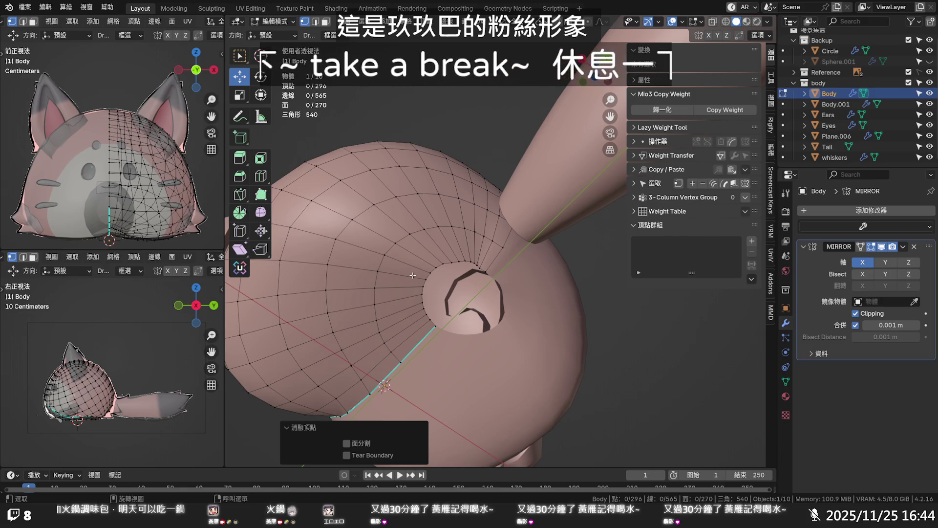
middle_click_drag(412, 274, 554, 244)
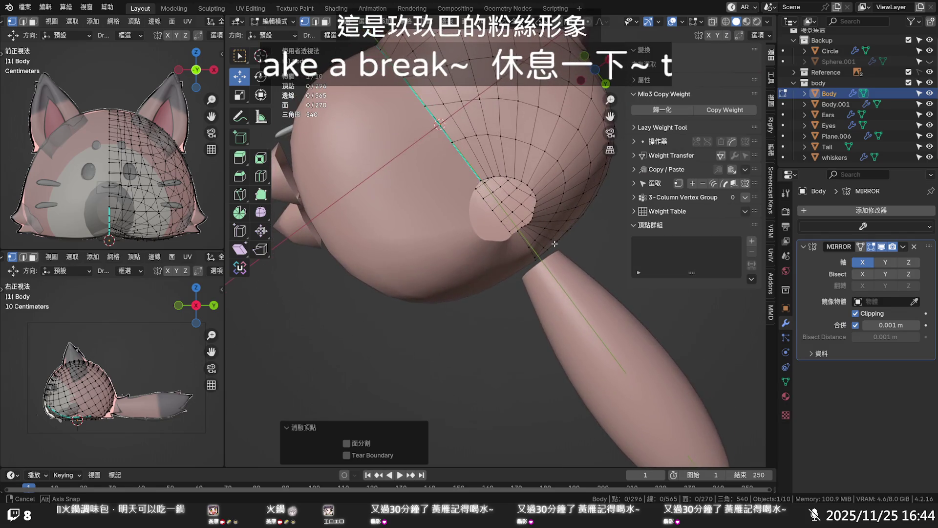
mouse_move(554, 244)
middle_mouse_down()
mouse_move(573, 253)
mouse_move(535, 244)
middle_mouse_up()
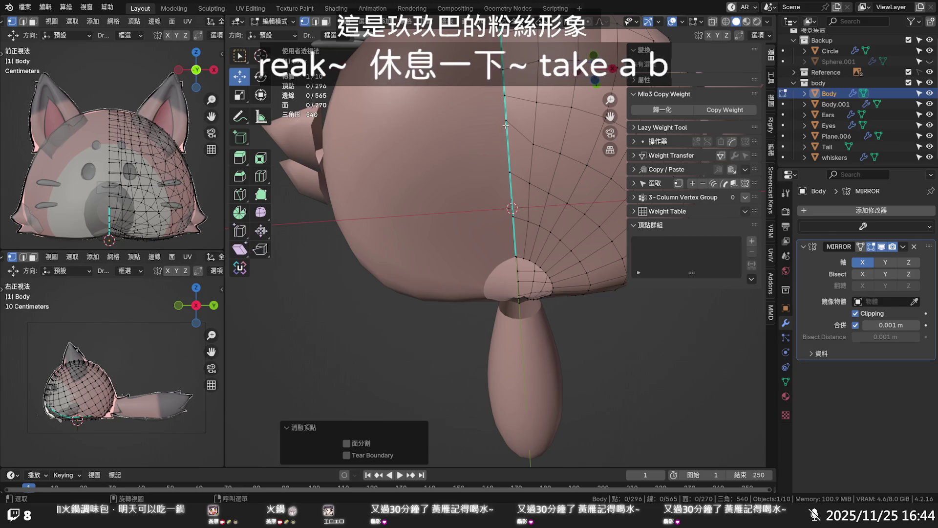
left_click(507, 122)
key("shift+v")
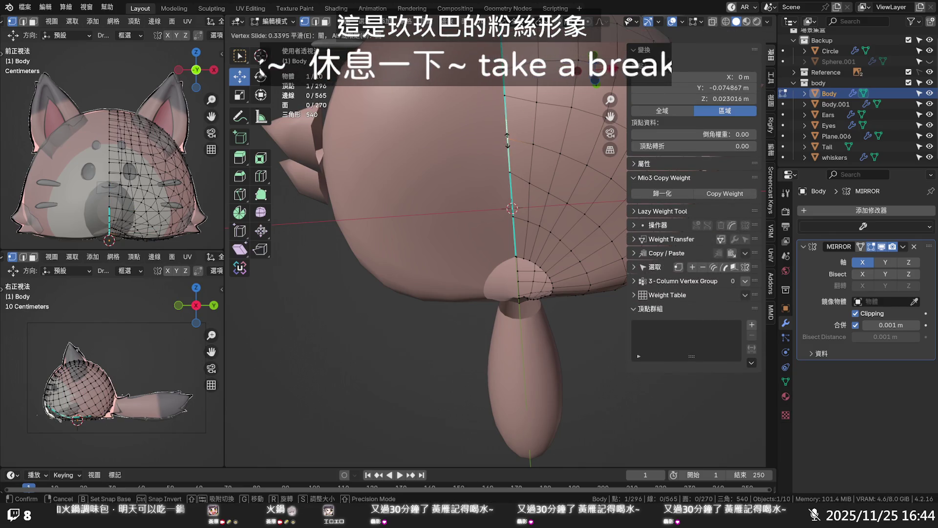
left_click(505, 103)
key("shift+v")
left_click(511, 182)
key("shift+v")
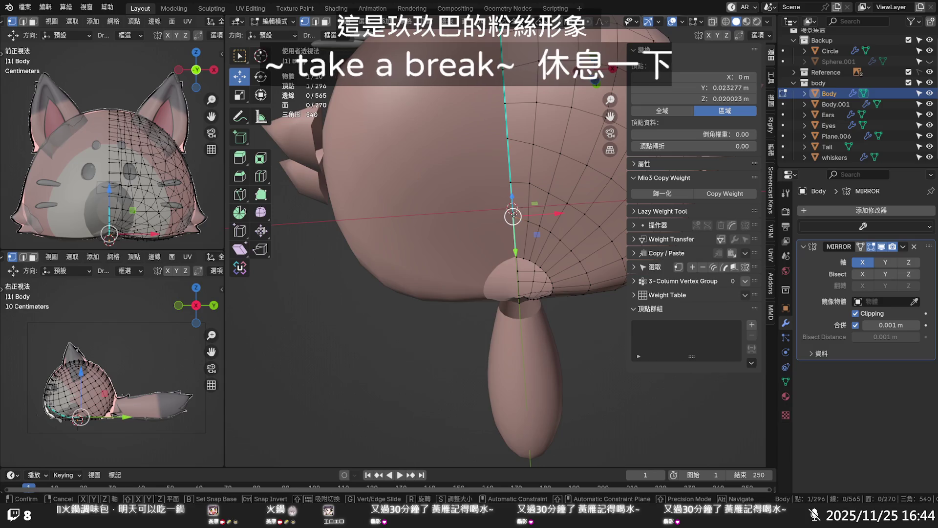
left_click(503, 225)
key("shift+v")
scroll(503, 225, "down", 5)
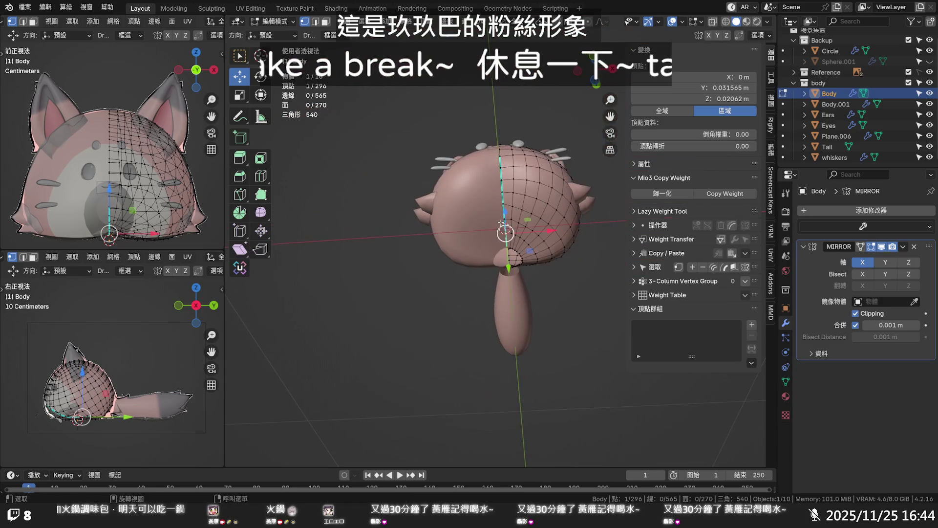
- Return to object mode and deselect the body
key("Tab")
left_click(556, 281)
mouse_move(556, 281)
middle_mouse_down()
mouse_move(533, 326)
mouse_move(556, 359)
middle_mouse_up()
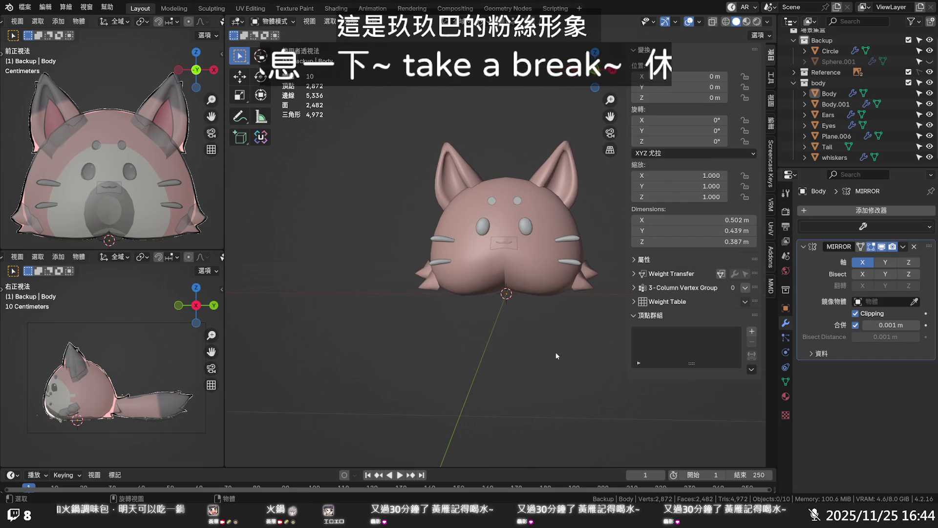
key("KP_1")
scroll(551, 339, "up", 1)
scroll(550, 339, "up", 1)
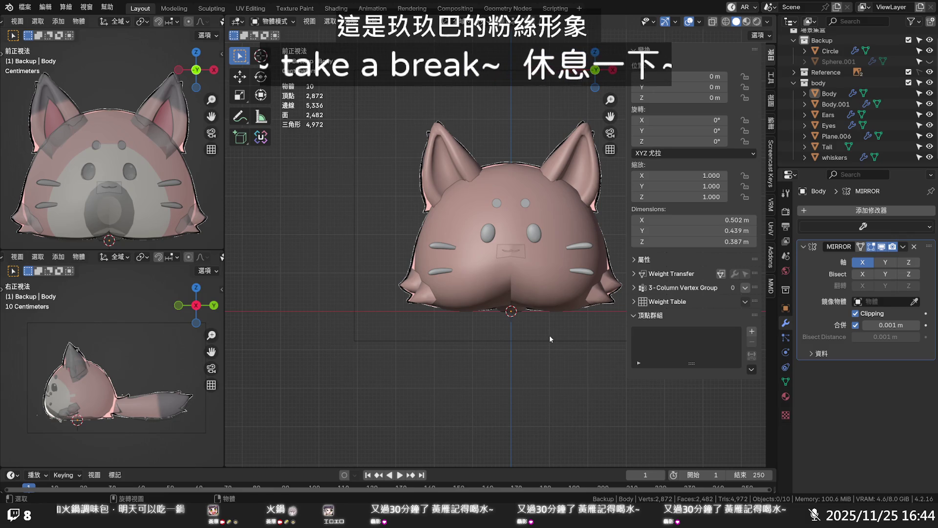
scroll(551, 326, "up", 3)
scroll(558, 233, "up", 4)
scroll(552, 234, "up", 3)
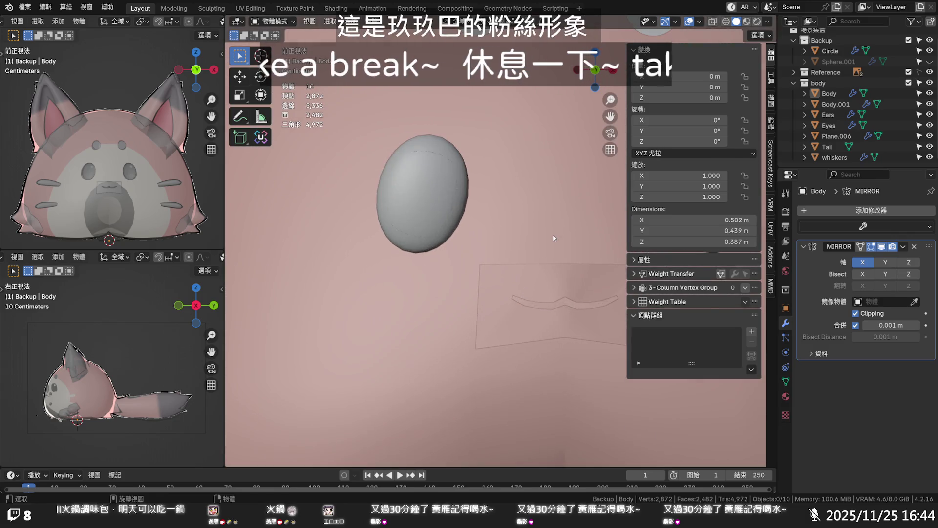
scroll(554, 234, "down", 4)
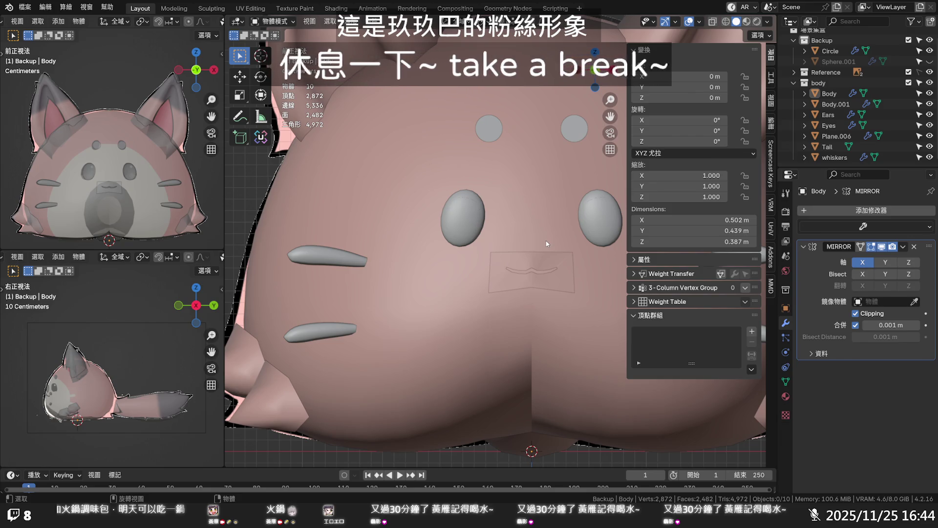
scroll(546, 240, "down", 1)
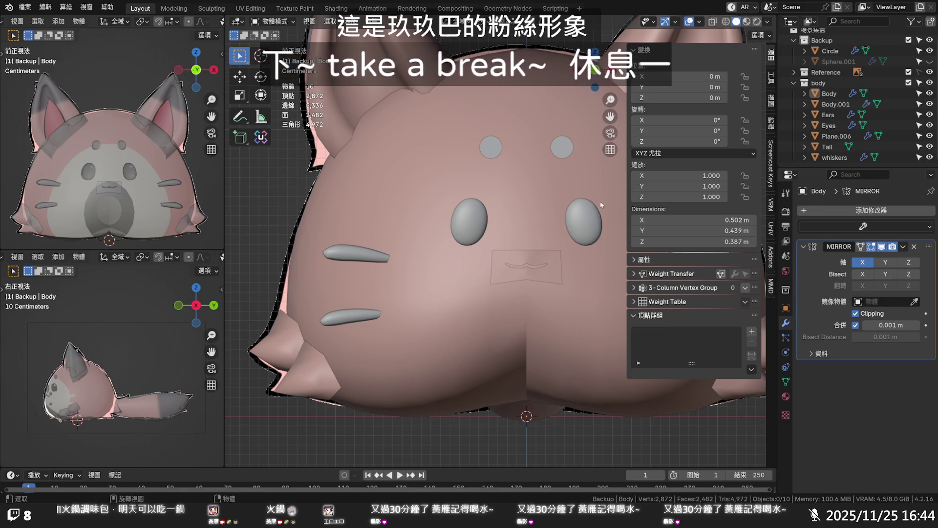
scroll(560, 233, "up", 4)
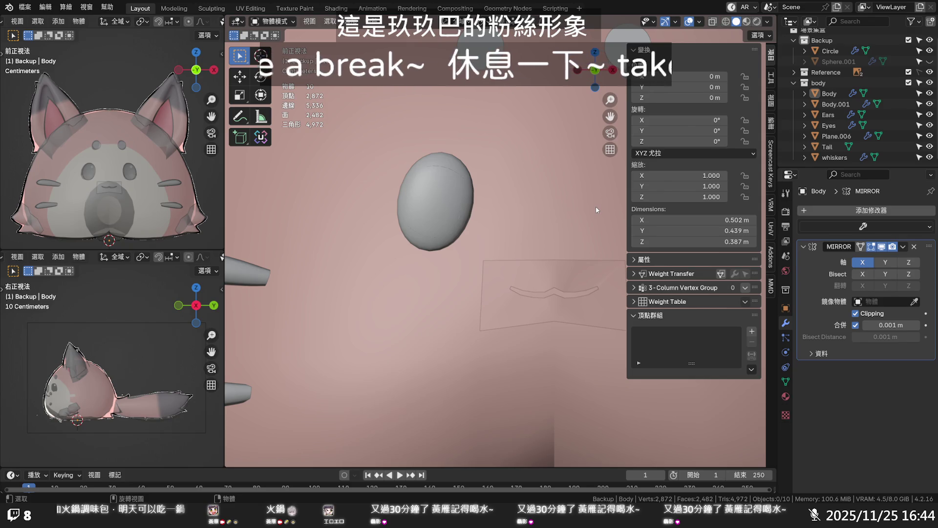
scroll(596, 207, "down", 3)
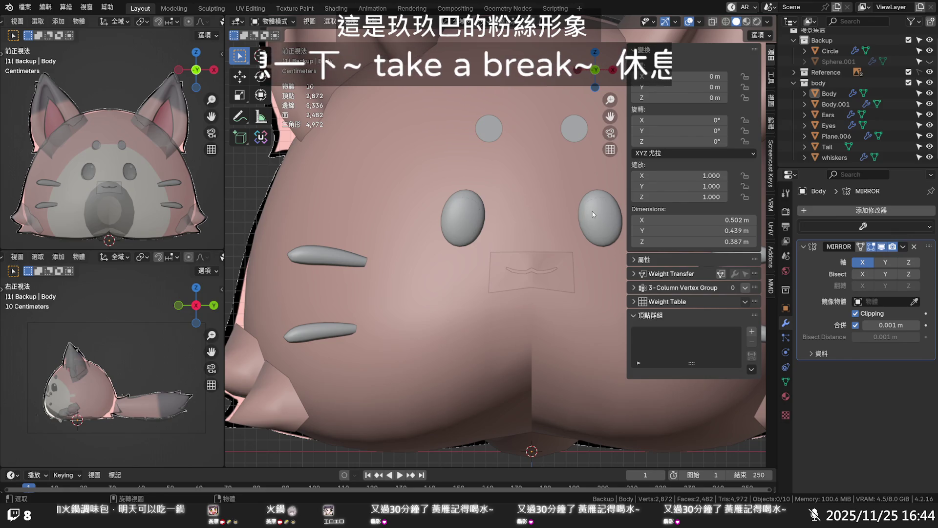
scroll(591, 213, "down", 2)
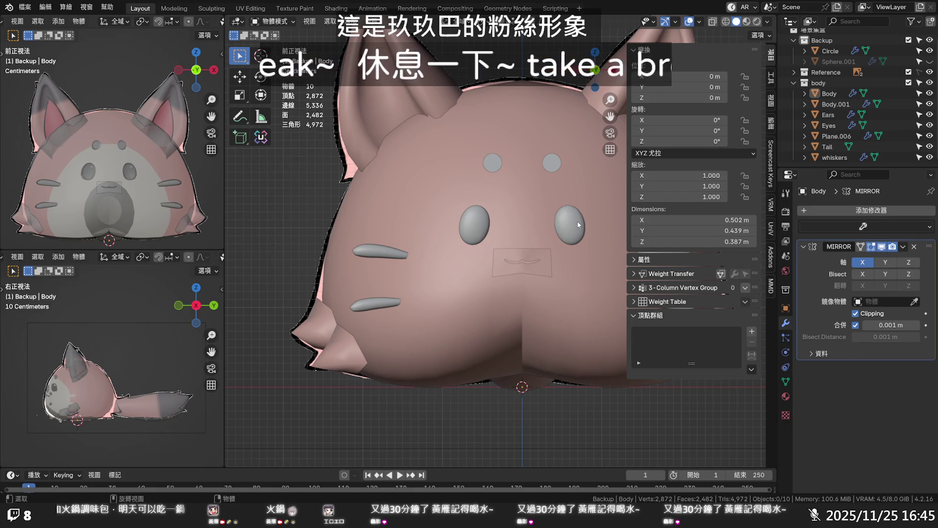
scroll(581, 223, "down", 1)
scroll(578, 226, "down", 1)
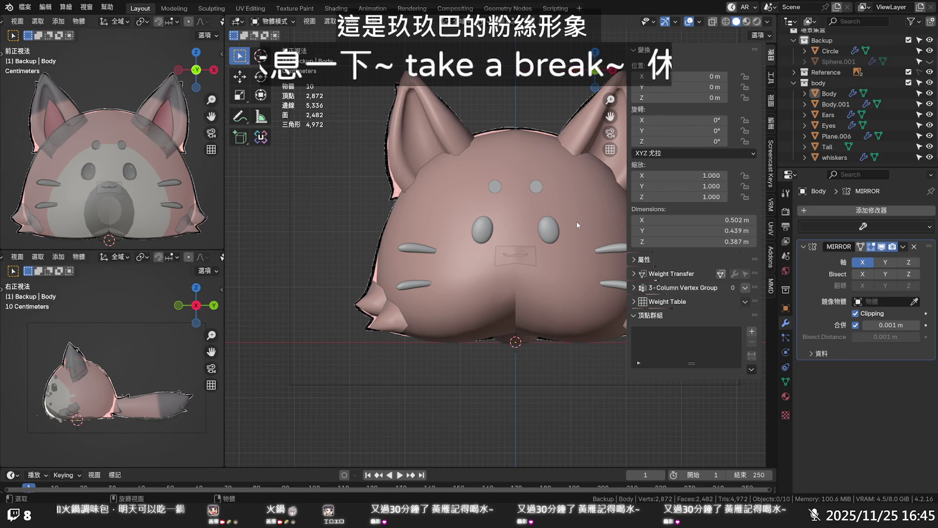
scroll(577, 221, "down", 1)
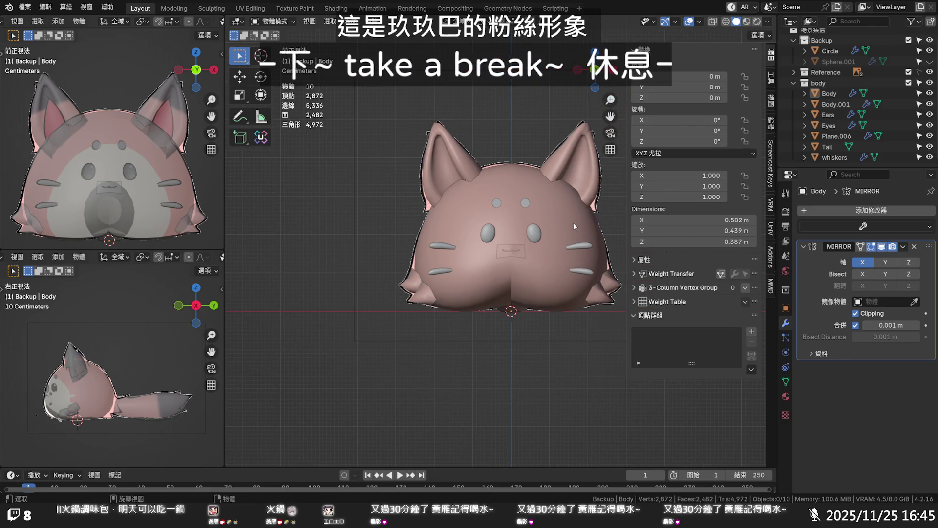
mouse_move(574, 226)
middle_mouse_down()
mouse_move(548, 218)
mouse_move(567, 225)
mouse_move(565, 325)
mouse_move(489, 295)
mouse_move(448, 252)
mouse_move(335, 232)
middle_mouse_up()
scroll(566, 227, "down", 1)
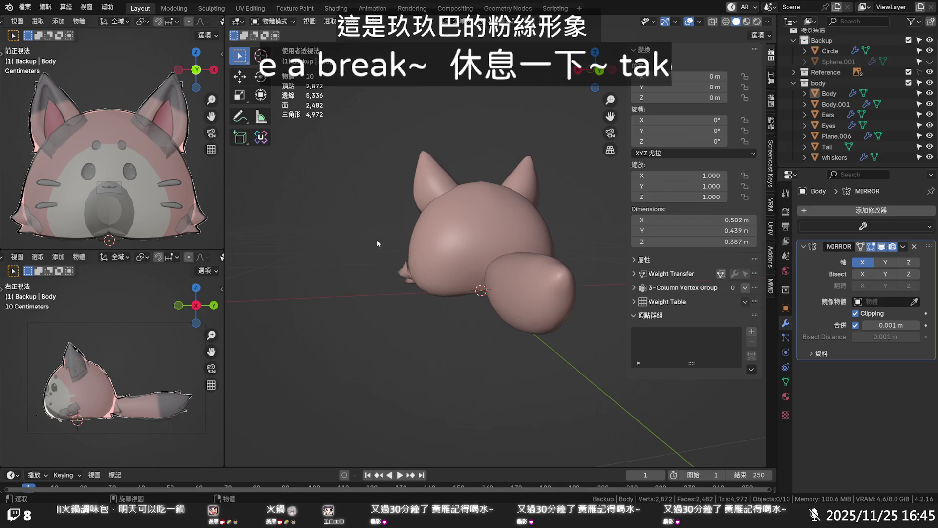
mouse_move(396, 242)
middle_mouse_down()
mouse_move(407, 245)
mouse_move(386, 247)
middle_mouse_up()
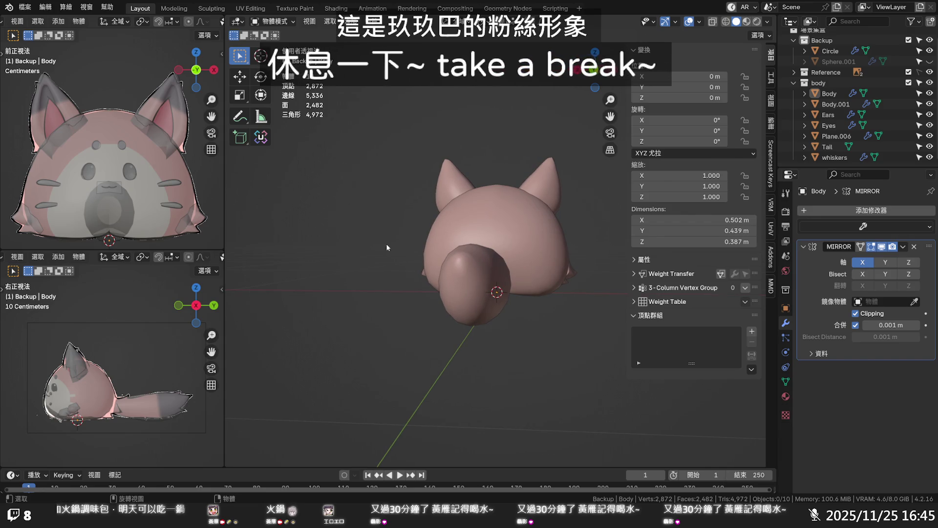
scroll(434, 274, "up", 1)
scroll(449, 265, "up", 1)
scroll(449, 259, "up", 1)
middle_click_drag(448, 262, 442, 262)
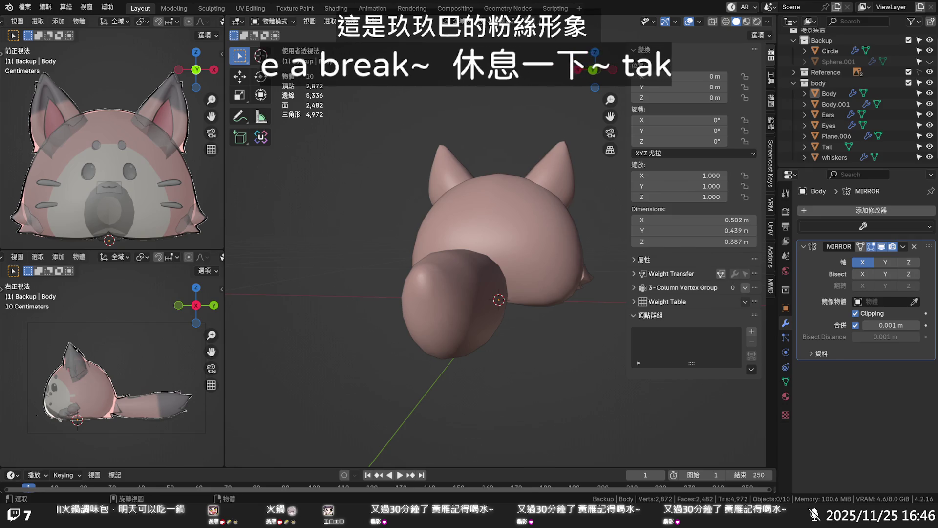
middle_click_drag(389, 407, 352, 373)
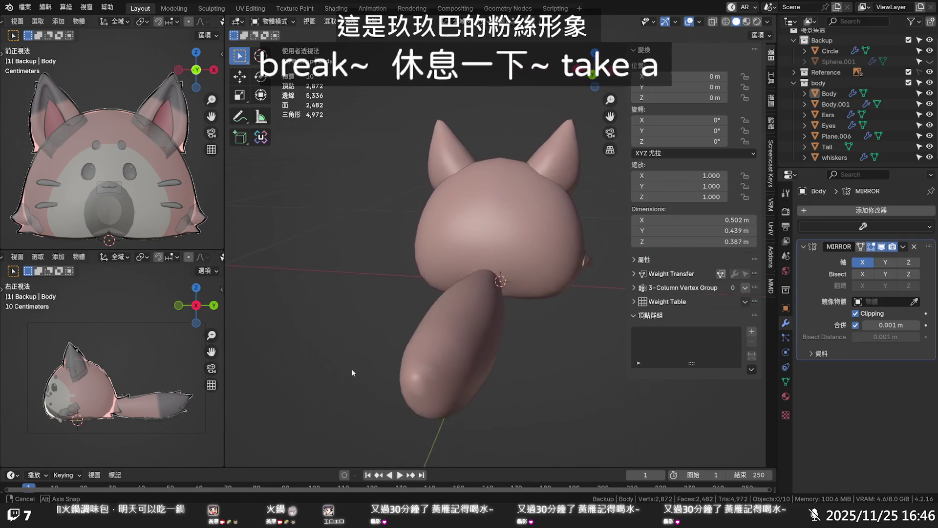
mouse_move(353, 373)
middle_mouse_down()
mouse_move(701, 345)
mouse_move(614, 359)
middle_mouse_up()
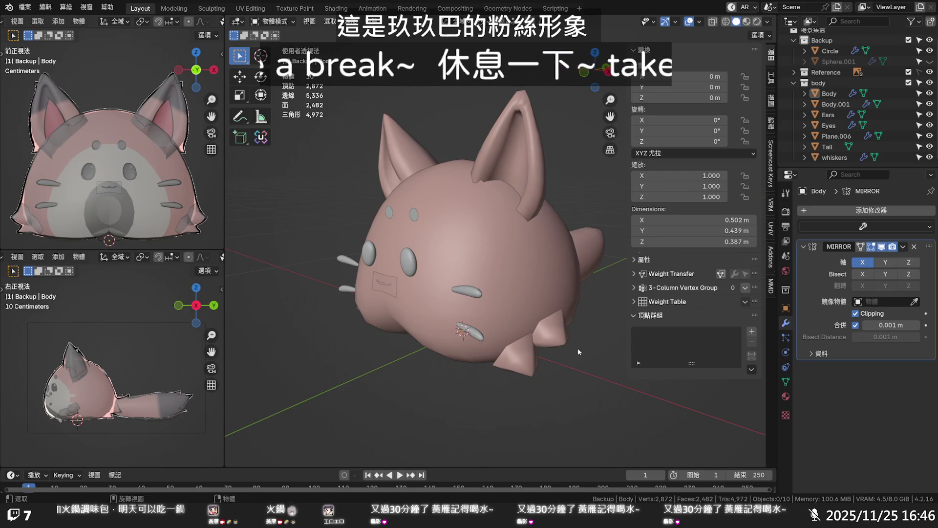
middle_click_drag(569, 347, 590, 336)
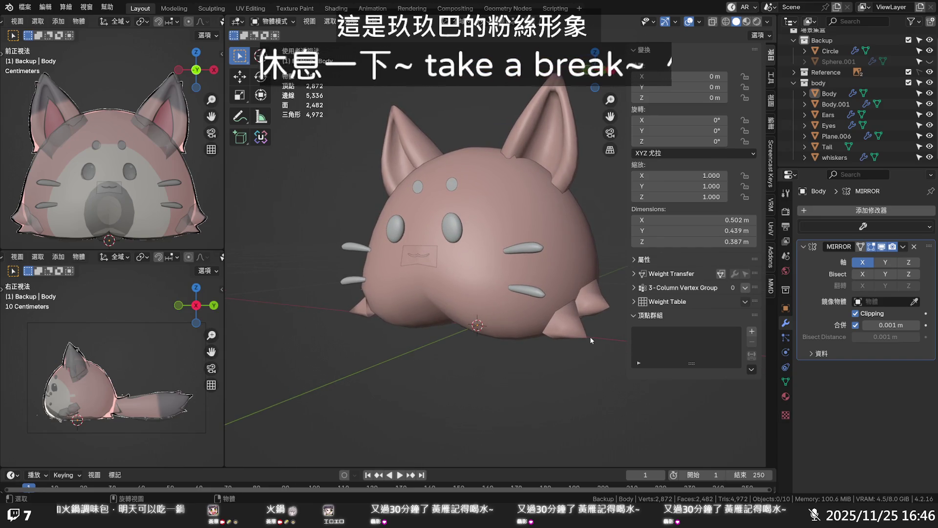
middle_click_drag(583, 339, 497, 337)
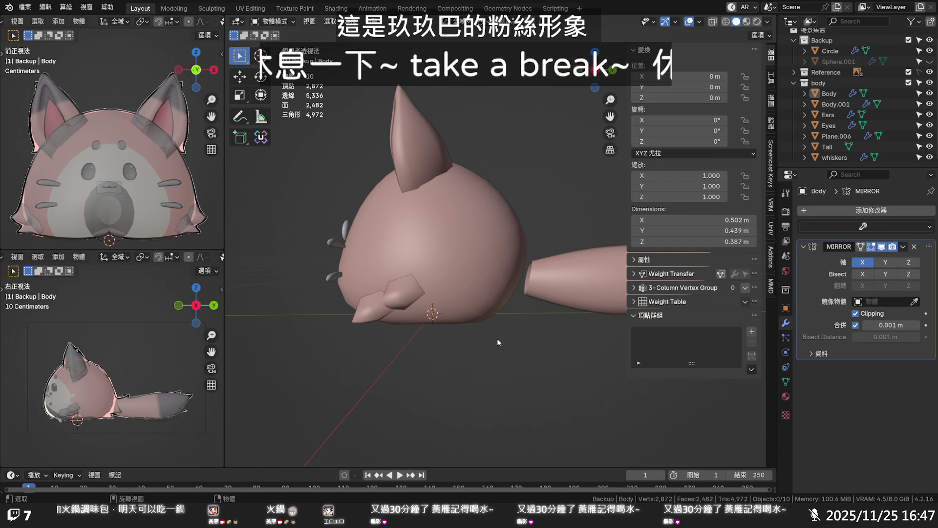
middle_click_drag(497, 338, 411, 341)
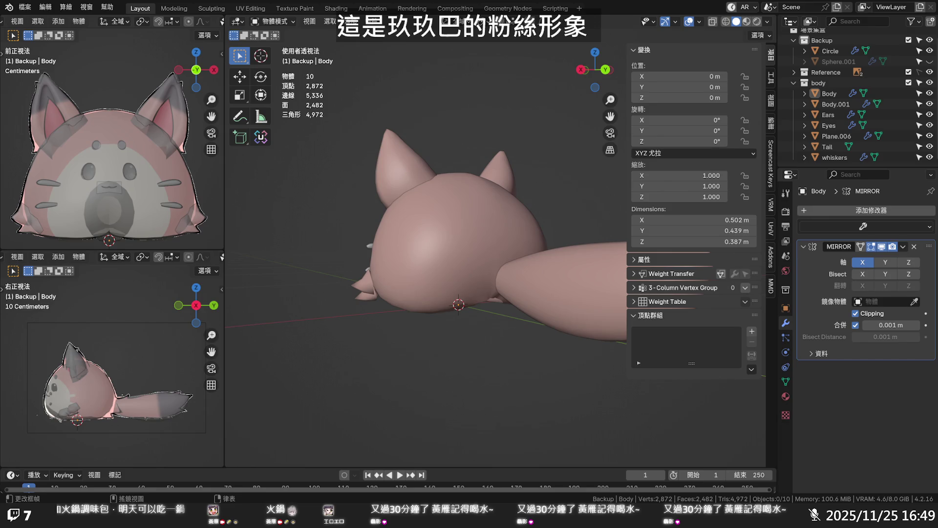
- Select the paw object Plane.006 and enter edit mode on it
left_click(828, 156)
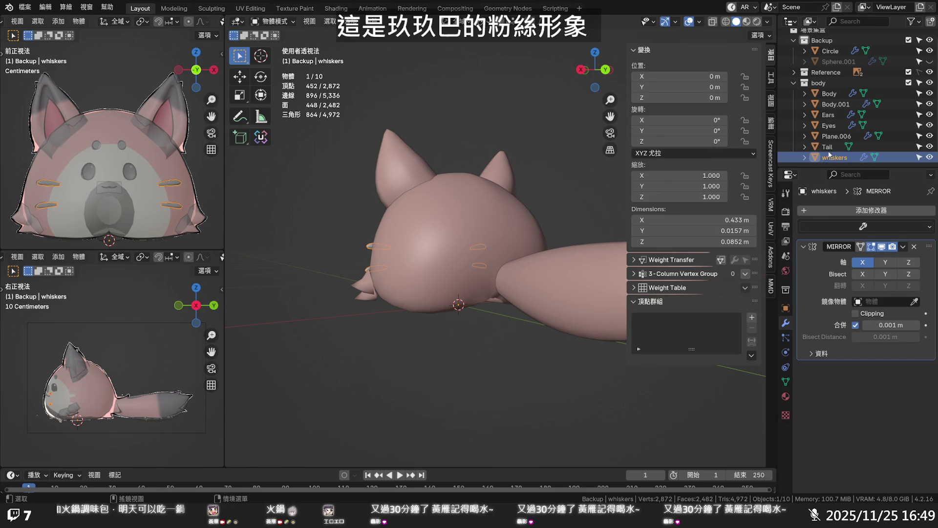
left_click(837, 136)
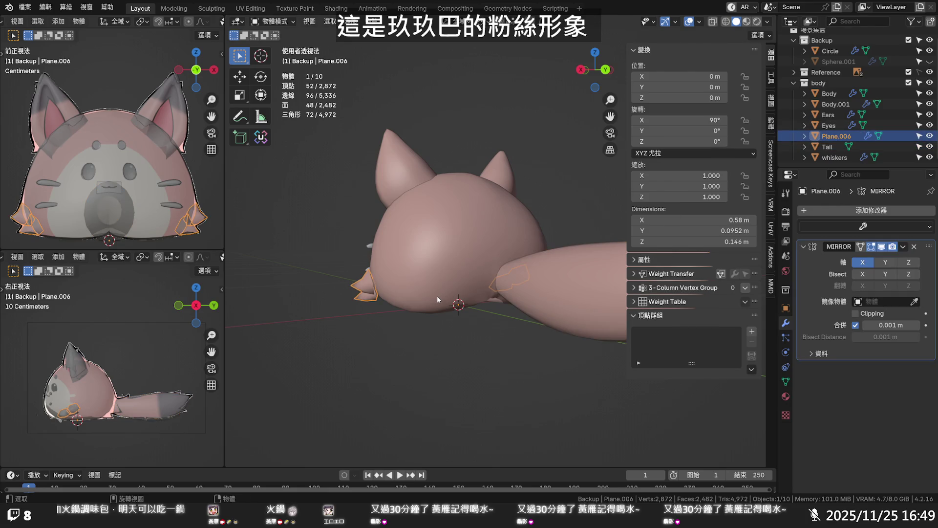
key("Tab")
middle_click_drag(419, 290, 511, 283)
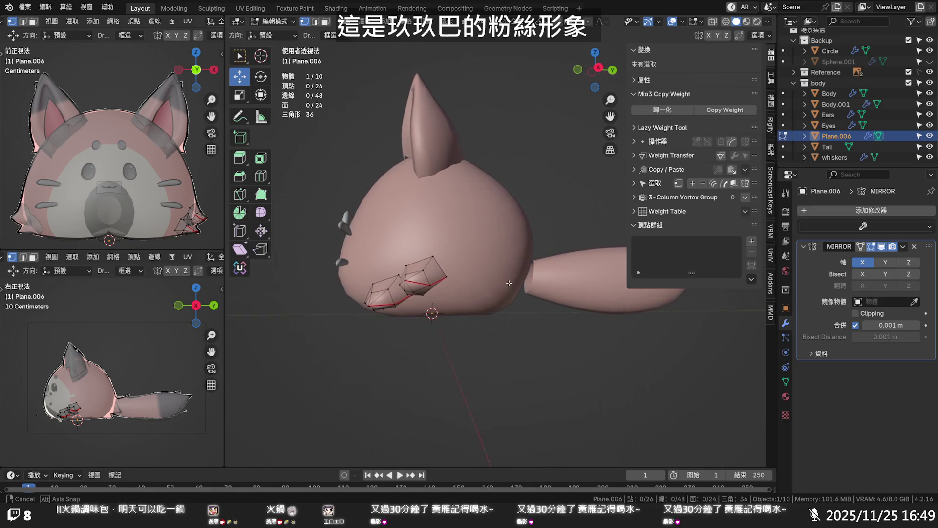
- Duplicate a front paw island with Shift+D and give the copy an initial turn
left_click(440, 280)
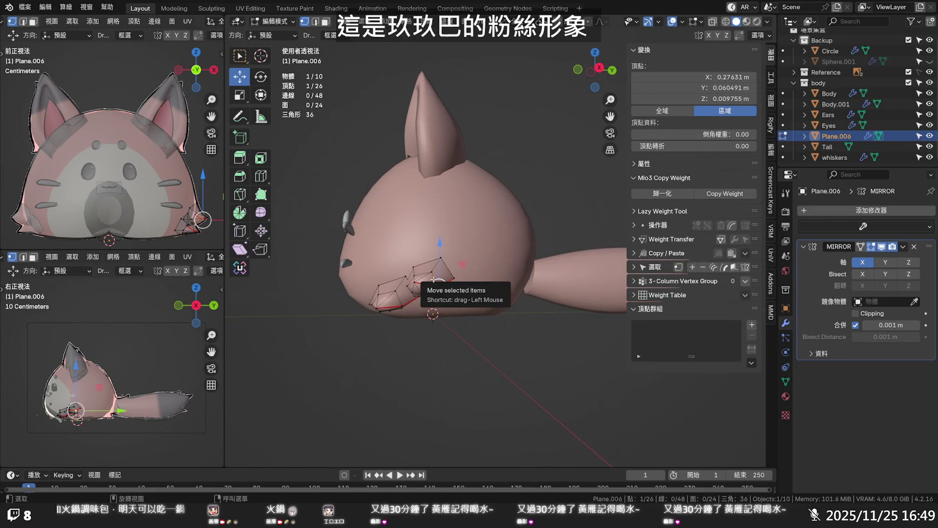
key("l")
key("shift+d")
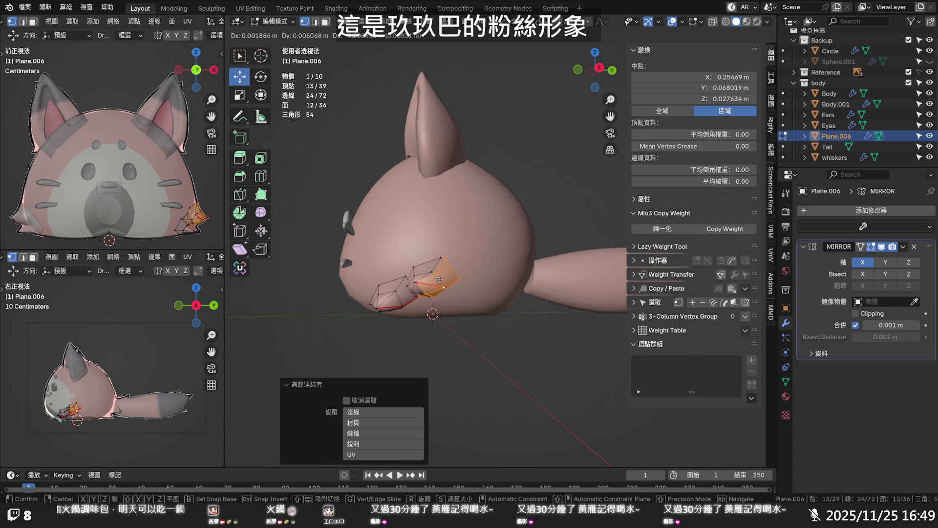
left_click(513, 282)
key("r")
left_click(555, 278)
middle_click_drag(553, 278, 419, 290)
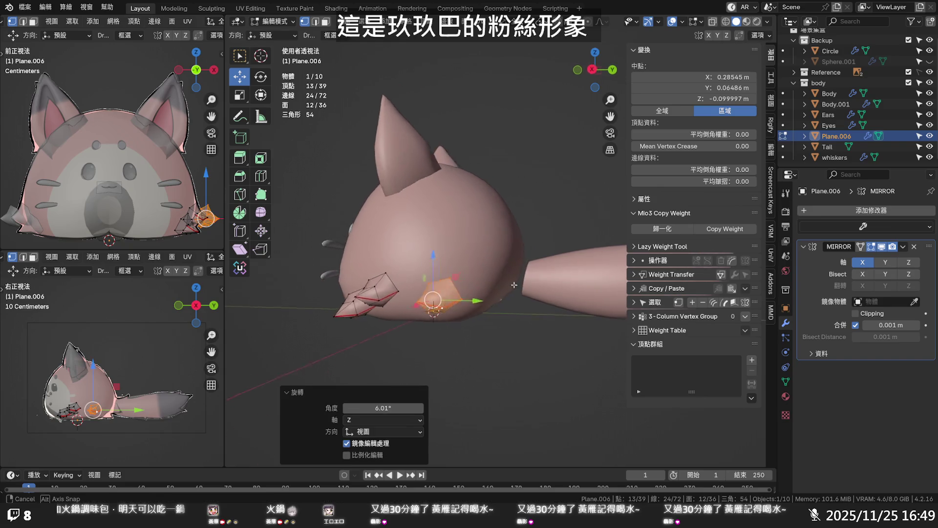
key("r")
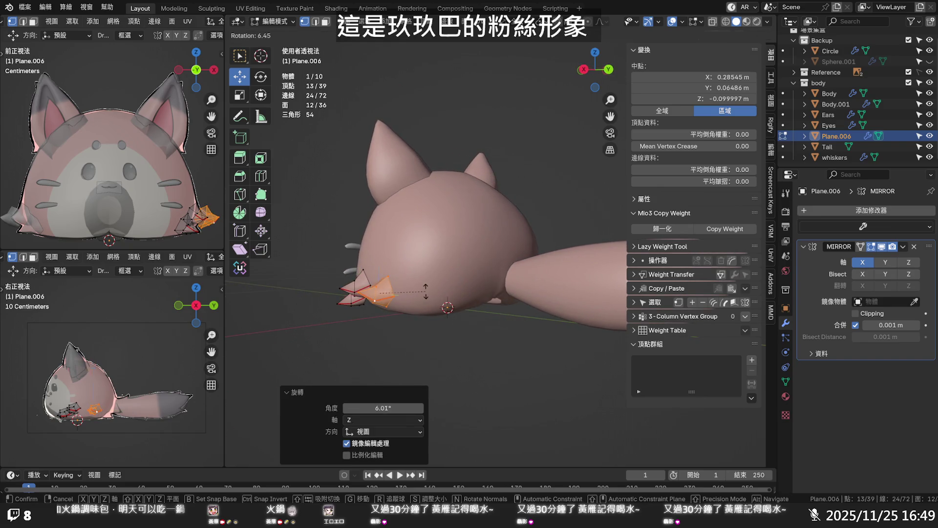
left_click(416, 292)
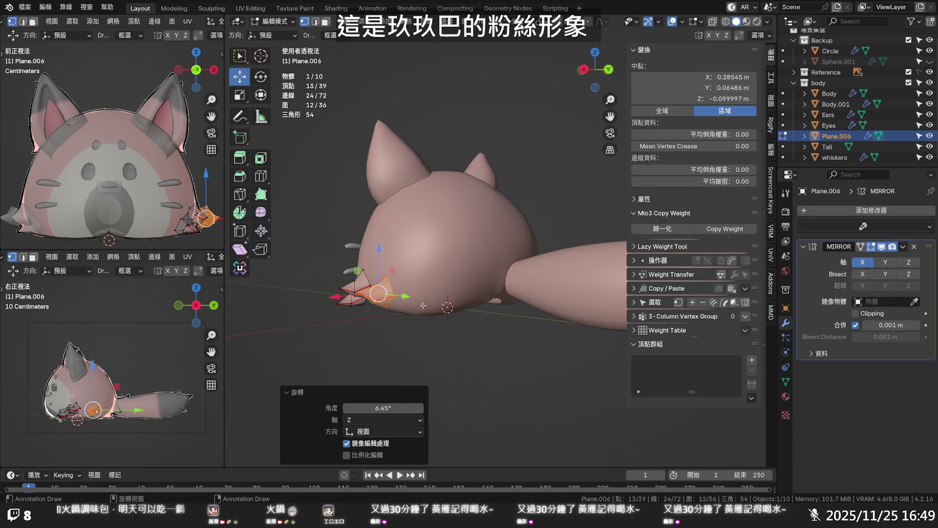
- Rotate the copied paw about Z (17.2 then 57.9 degrees) and move it to the cat's hind end
key("r")
key("z")
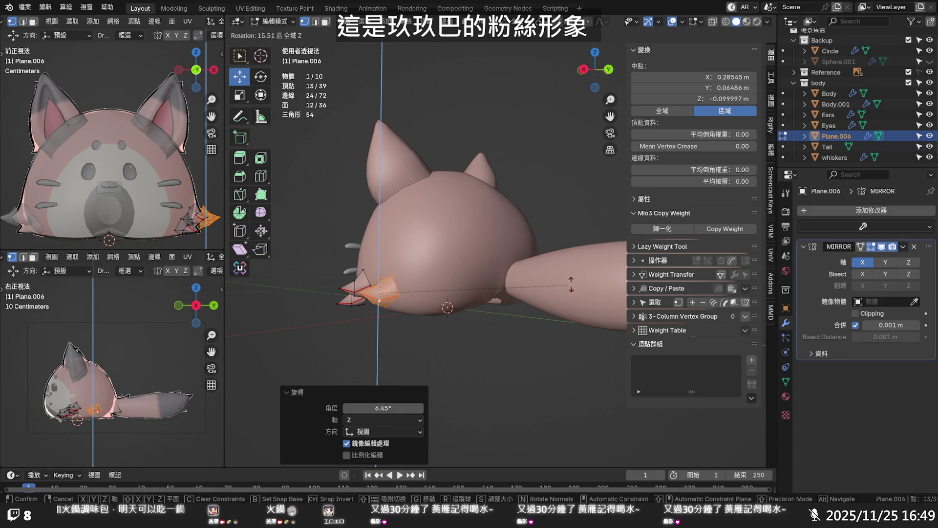
left_click(381, 315)
key("r")
key("z")
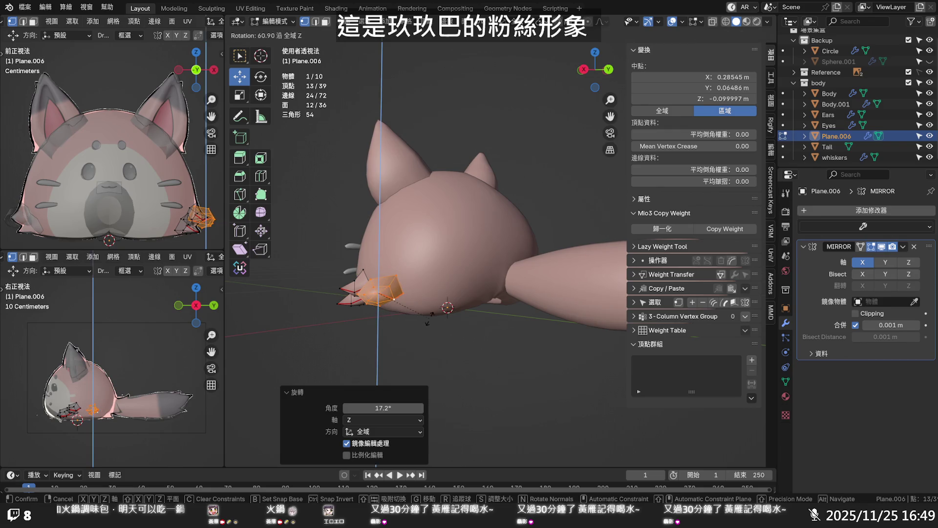
left_click(420, 317)
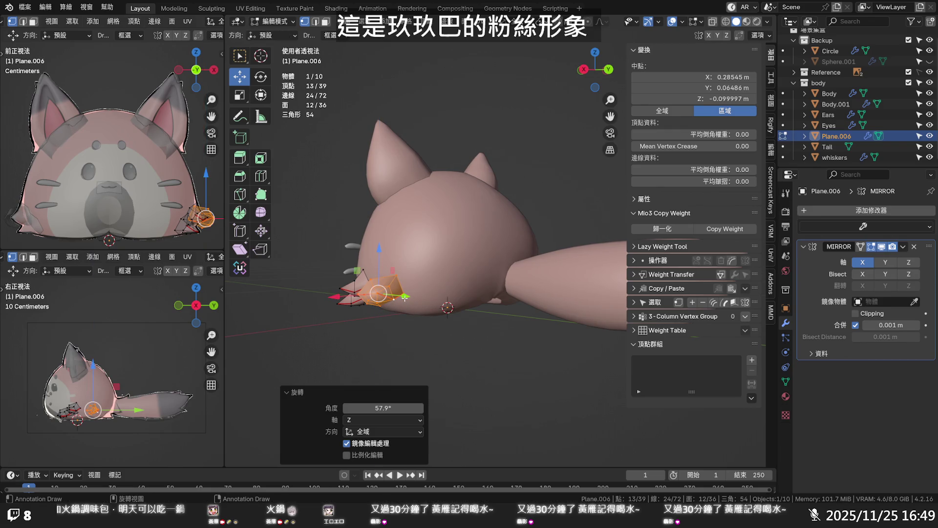
key("g")
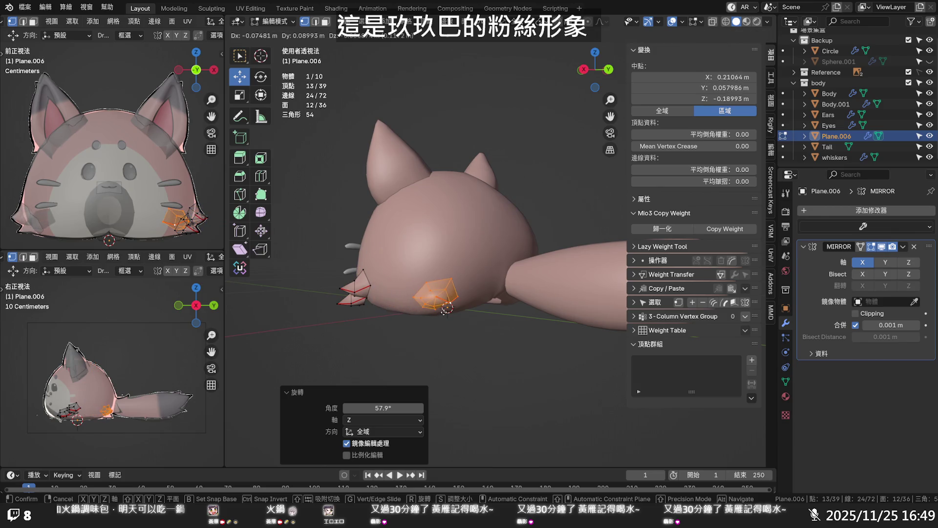
left_click(432, 311)
mouse_move(433, 311)
middle_mouse_down()
mouse_move(413, 356)
mouse_move(557, 318)
mouse_move(499, 335)
mouse_move(496, 345)
middle_mouse_up()
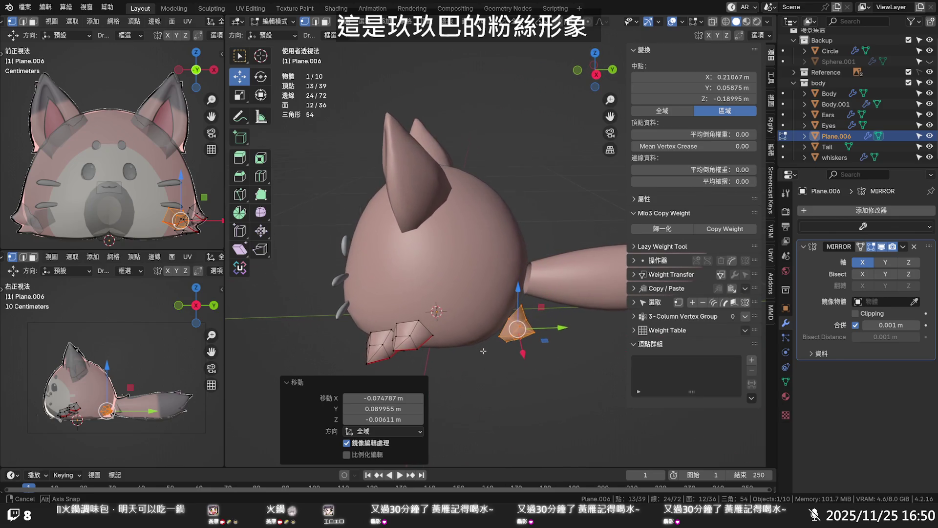
- Turn the hind paw -24.7 degrees about Z, reposition it, stretch it taller along Z and raise it
key("r")
key("z")
left_click(485, 344)
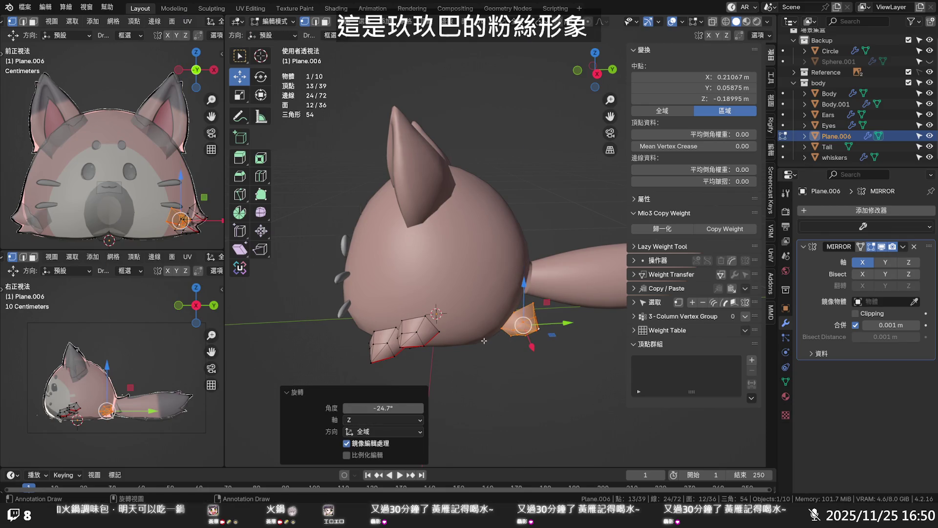
key("g")
left_click(459, 342)
mouse_move(459, 342)
middle_mouse_down()
mouse_move(537, 323)
mouse_move(491, 339)
middle_mouse_up()
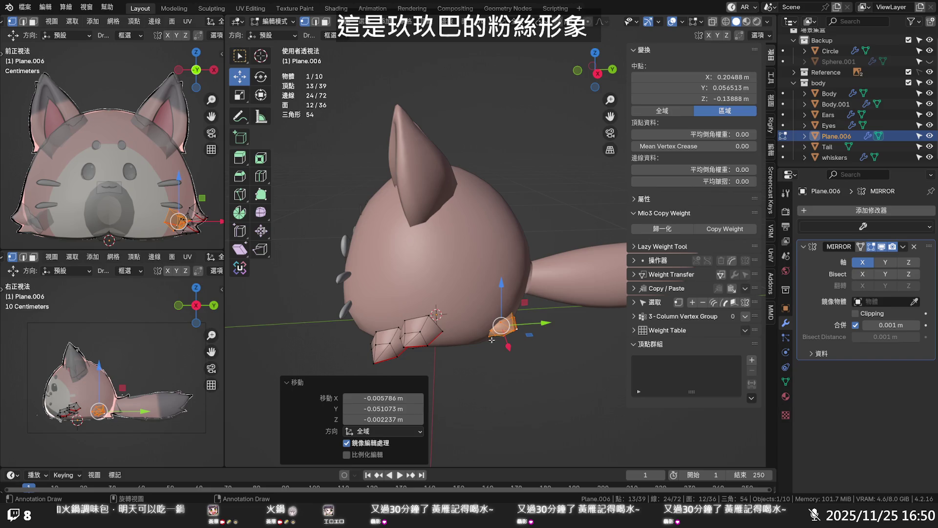
key("s")
key("z")
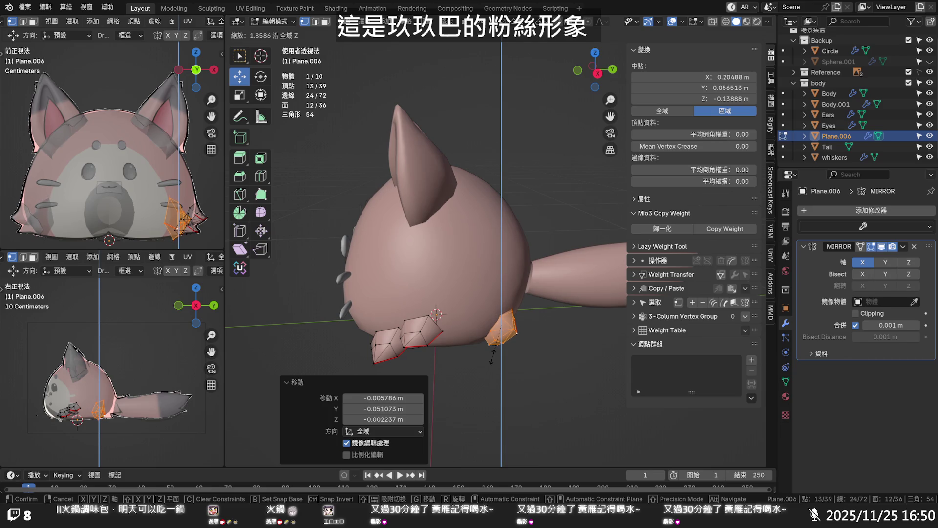
left_click(493, 360)
left_click_drag(501, 295, 500, 283)
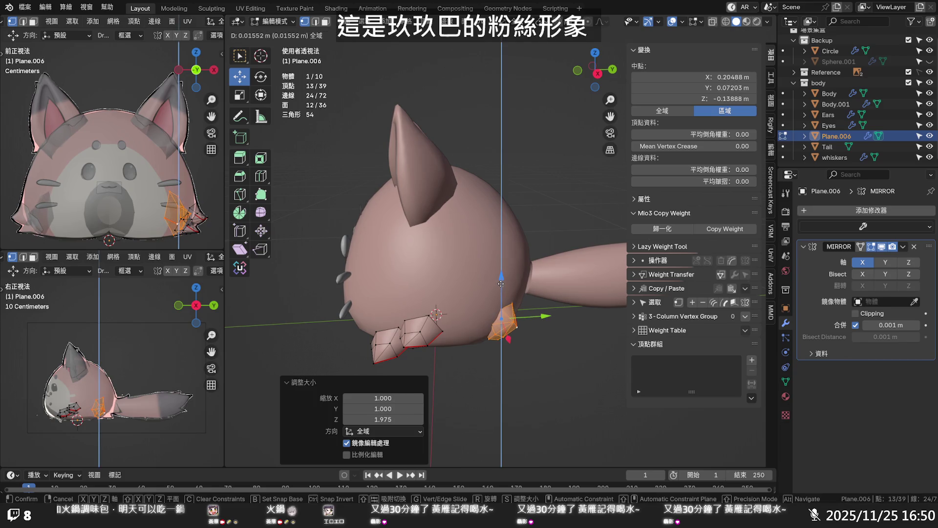
left_click(500, 283)
- Fine-tune the hind paw with a small rotation, shift and two vertex nudges, then clear the selection
middle_click_drag(501, 283, 590, 296)
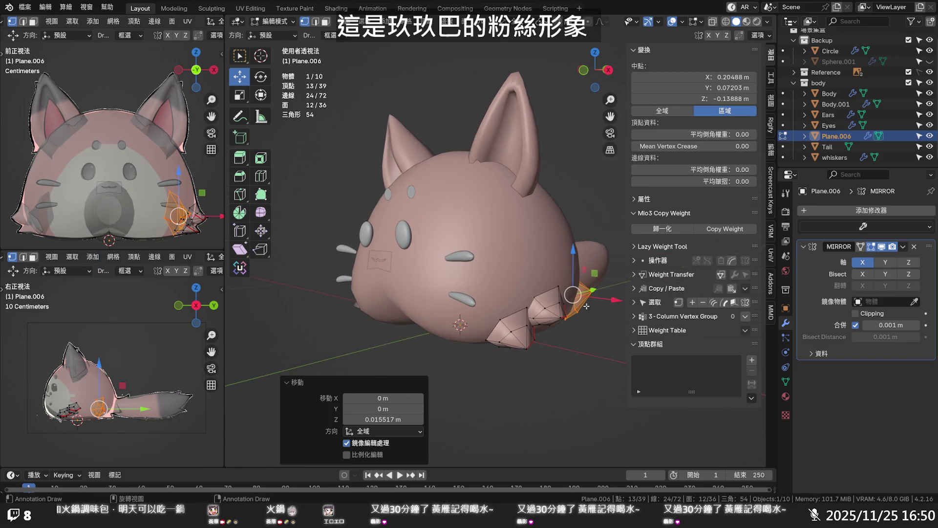
key("r")
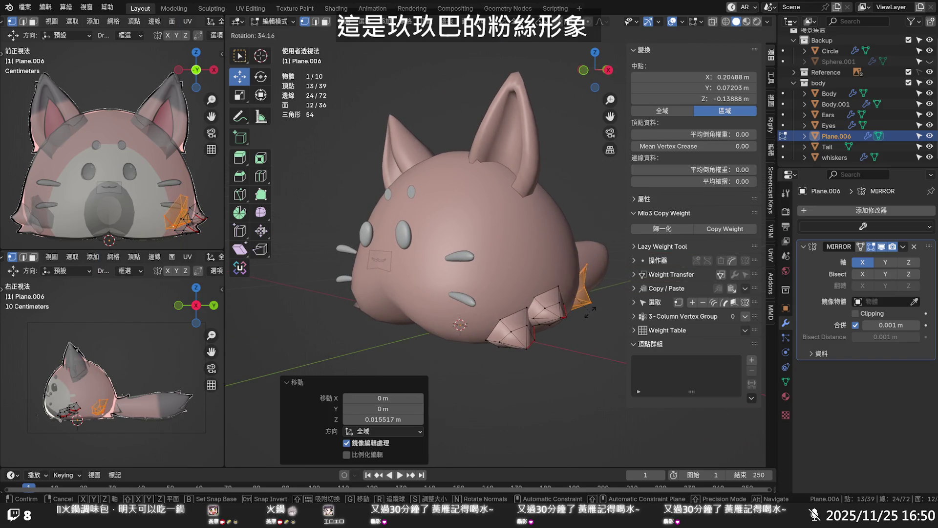
left_click(591, 293)
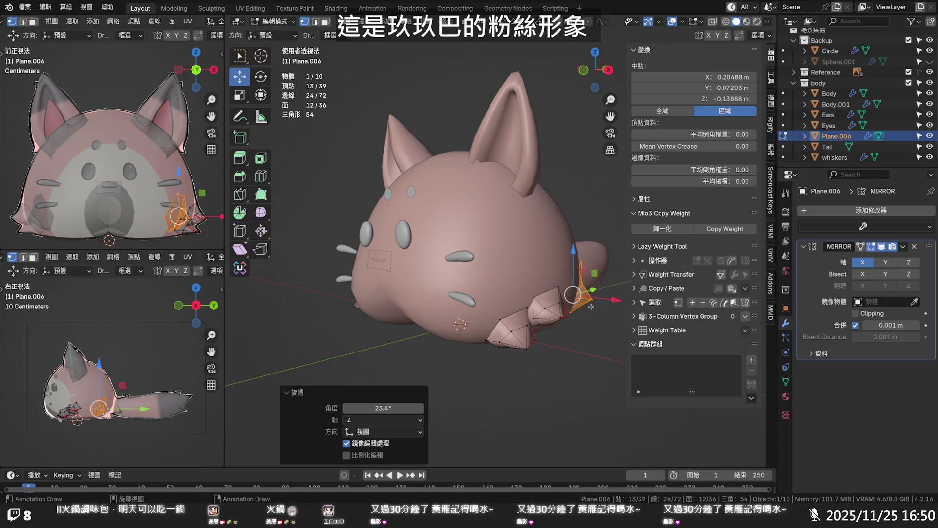
left_click(581, 261)
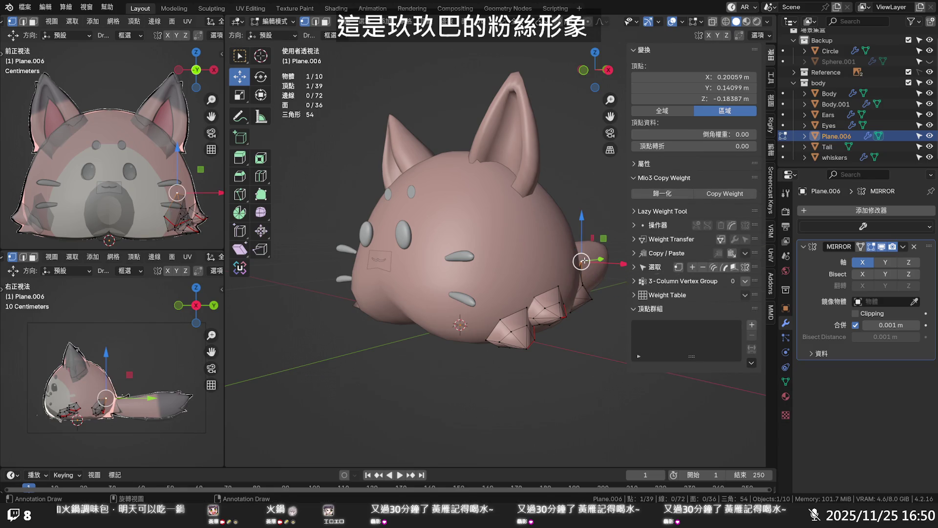
left_click_drag(581, 261, 573, 261)
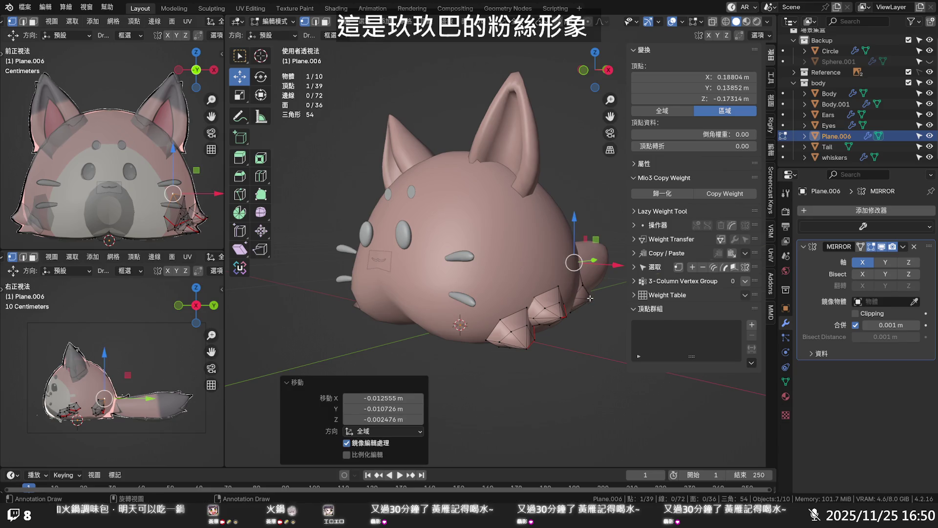
key("l")
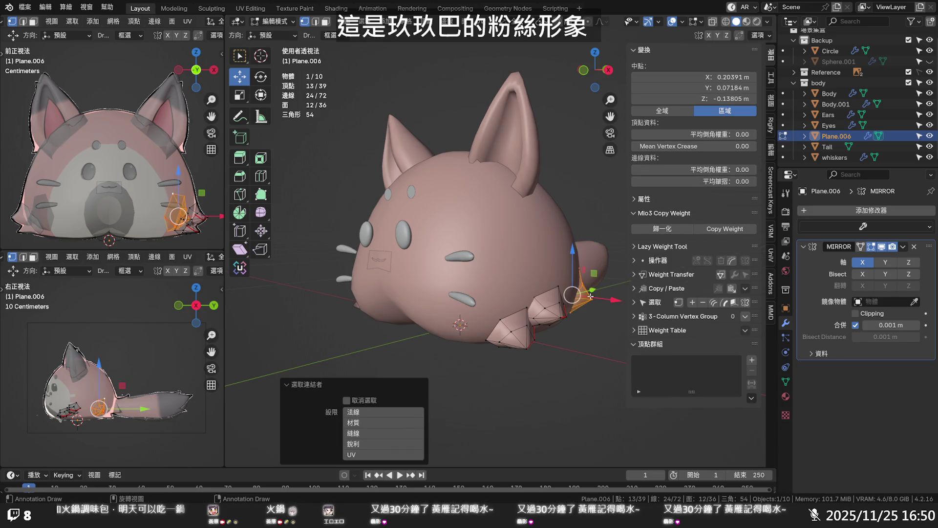
key("g")
left_click(602, 298)
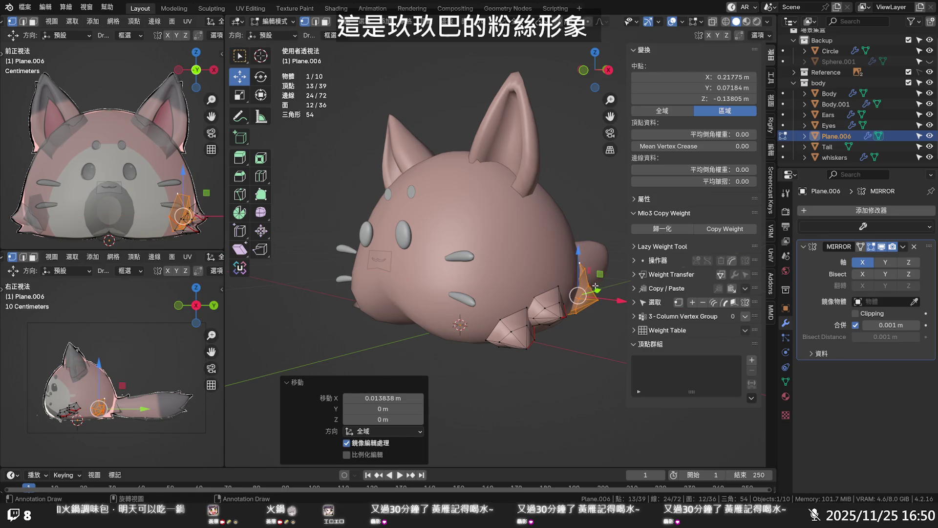
left_click(584, 268)
left_click_drag(585, 268, 578, 268)
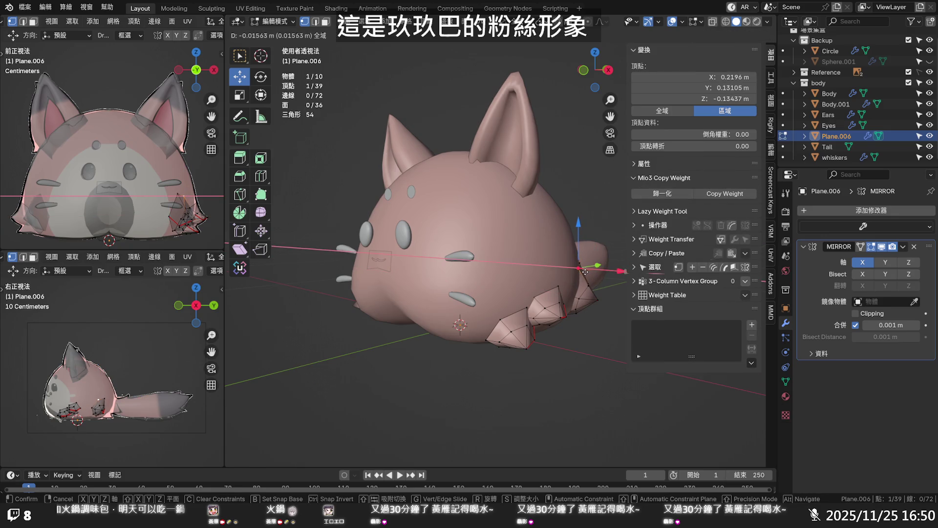
key("alt+a")
- Orbit around the cat to check the paws and turn on X-ray view
mouse_move(590, 296)
middle_mouse_down()
mouse_move(585, 309)
mouse_move(600, 314)
middle_mouse_up()
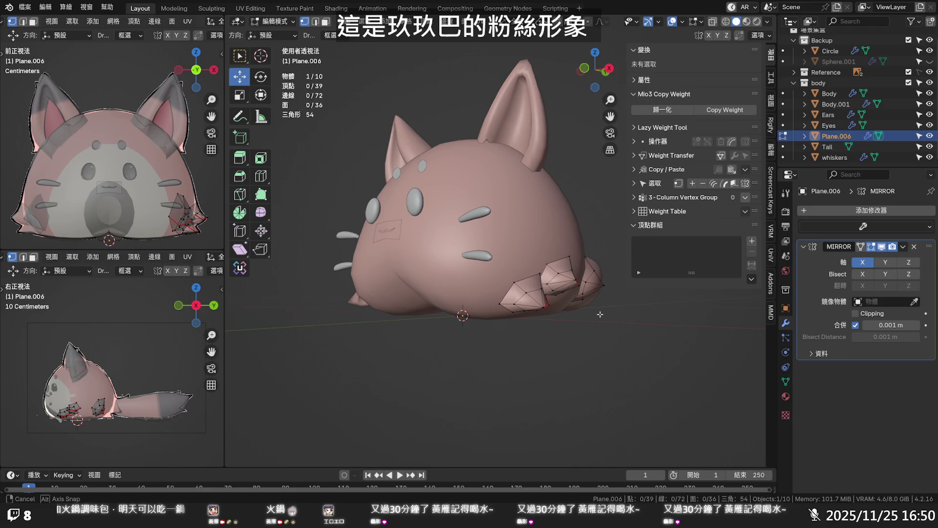
middle_click_drag(600, 314, 603, 315)
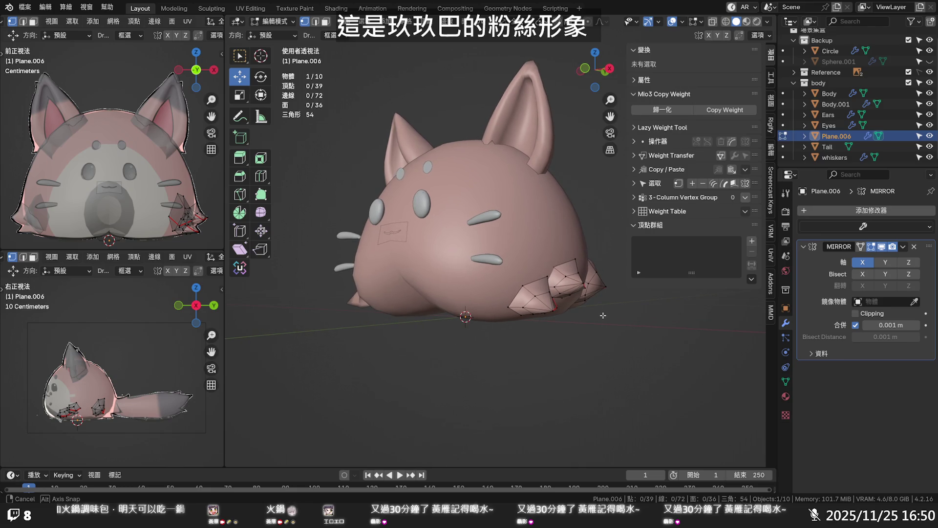
middle_click_drag(603, 315, 462, 328)
mouse_move(449, 291)
middle_mouse_down()
mouse_move(460, 267)
mouse_move(455, 279)
middle_mouse_up()
key("alt+z")
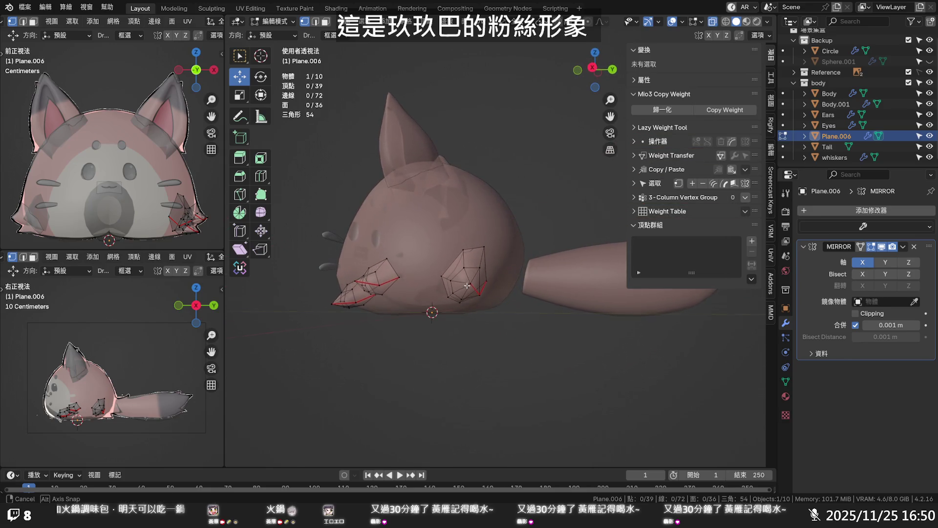
- Shift a hind-paw vertex left, then down and outward, and clear the selection
left_click(442, 276)
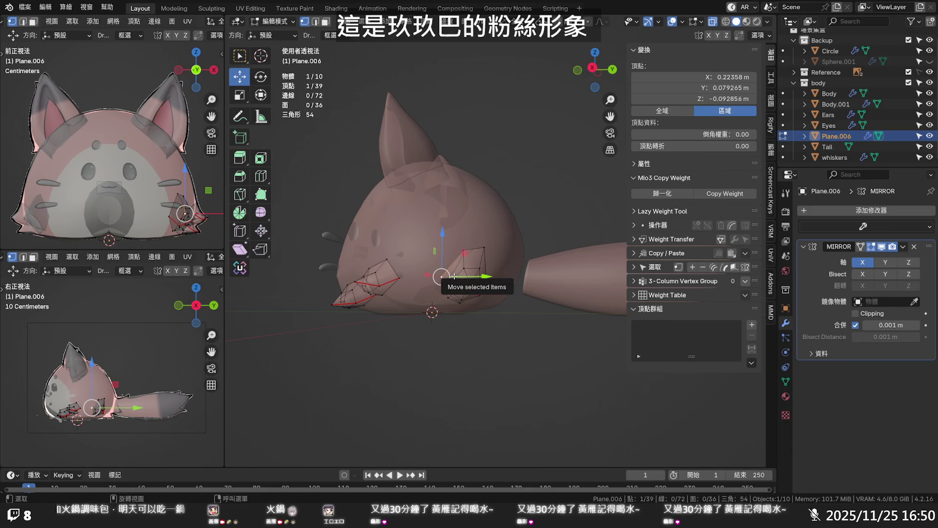
mouse_move(454, 276)
left_mouse_down()
mouse_move(445, 273)
mouse_move(451, 252)
mouse_move(461, 267)
left_mouse_up()
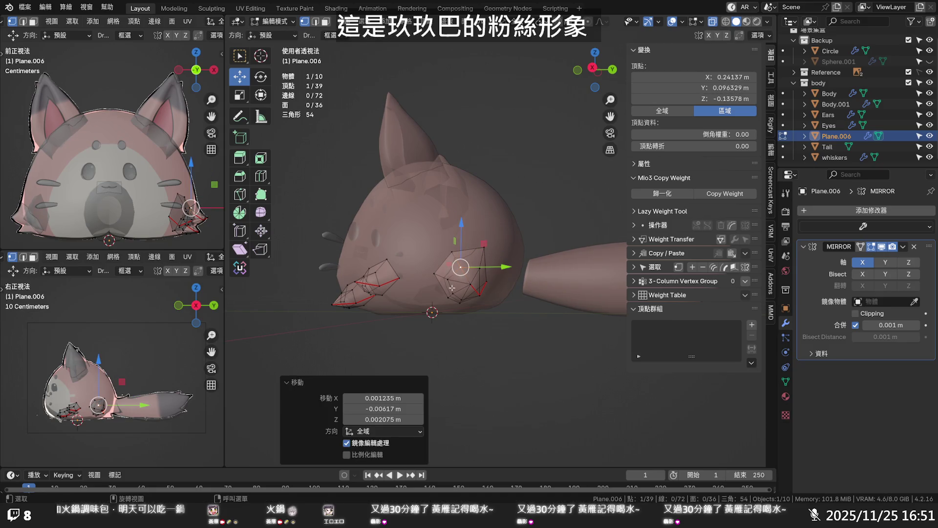
middle_click_drag(454, 291, 453, 256)
left_click_drag(462, 249, 450, 250)
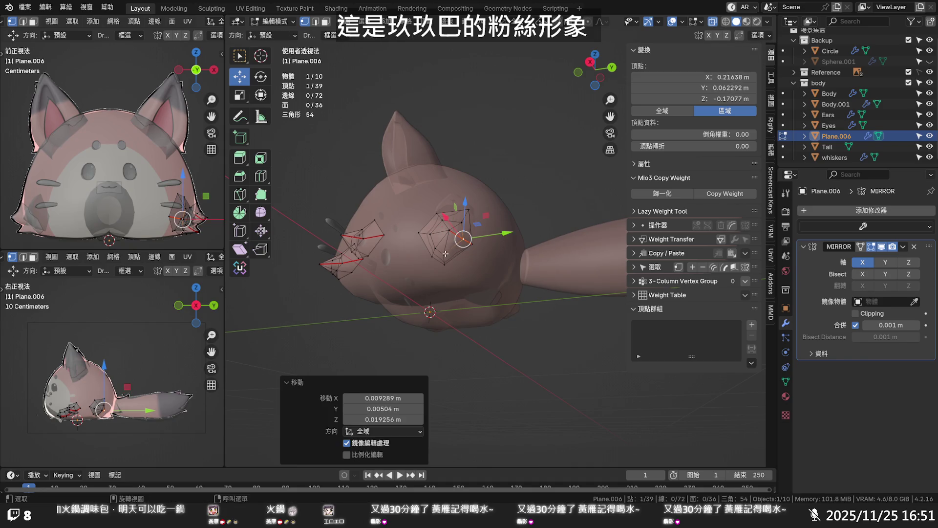
mouse_move(445, 253)
middle_mouse_down()
mouse_move(554, 198)
mouse_move(487, 296)
mouse_move(424, 290)
mouse_move(399, 298)
mouse_move(425, 283)
mouse_move(574, 279)
middle_mouse_up()
left_click(557, 196)
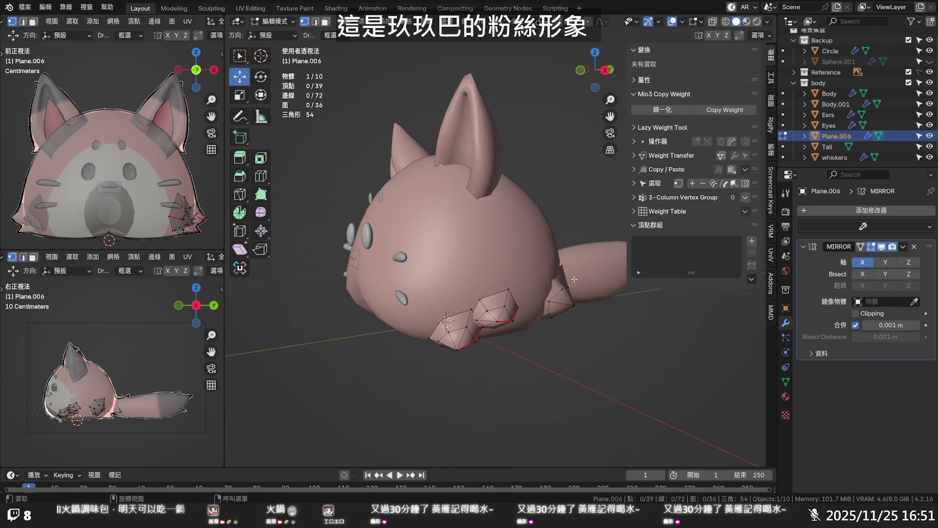
- Move another paw vertex, raise it along Z and adjust it along Y to tuck the paw against the body
left_click(561, 264)
key("g")
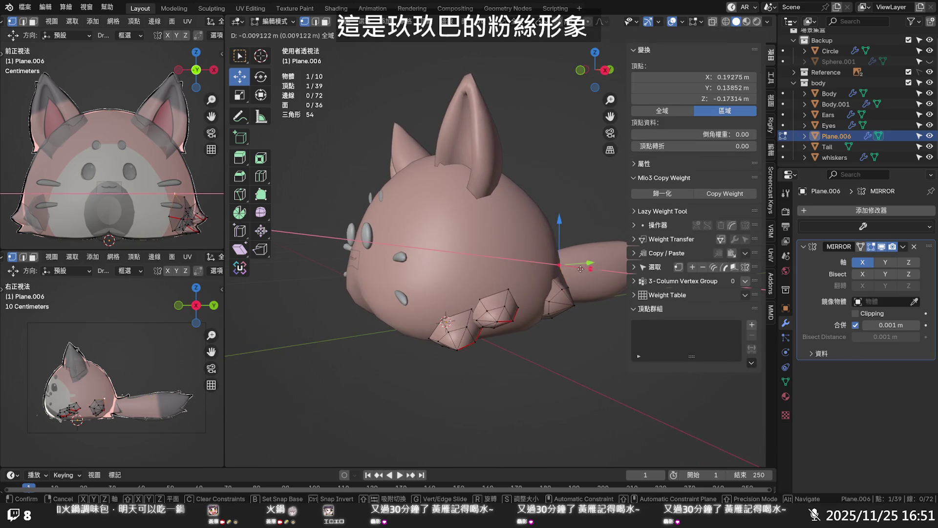
left_click(579, 268)
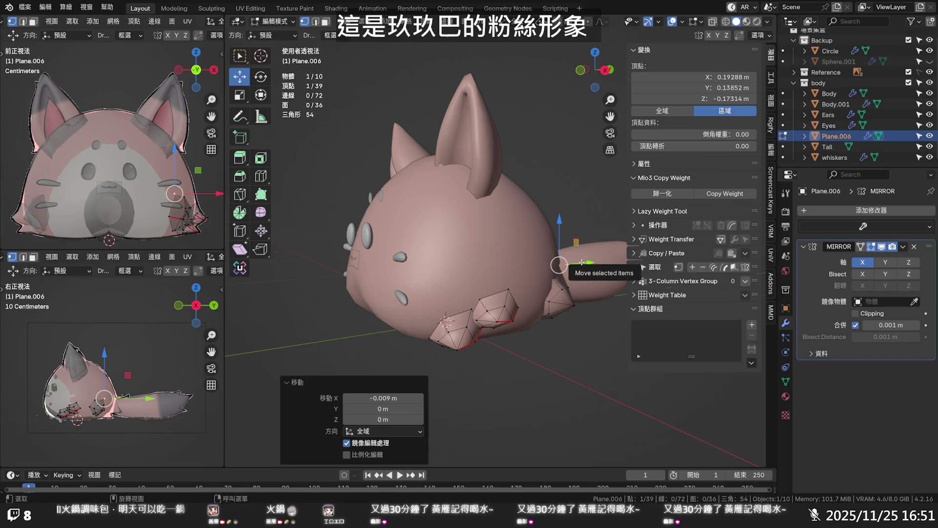
left_click_drag(559, 244, 557, 238)
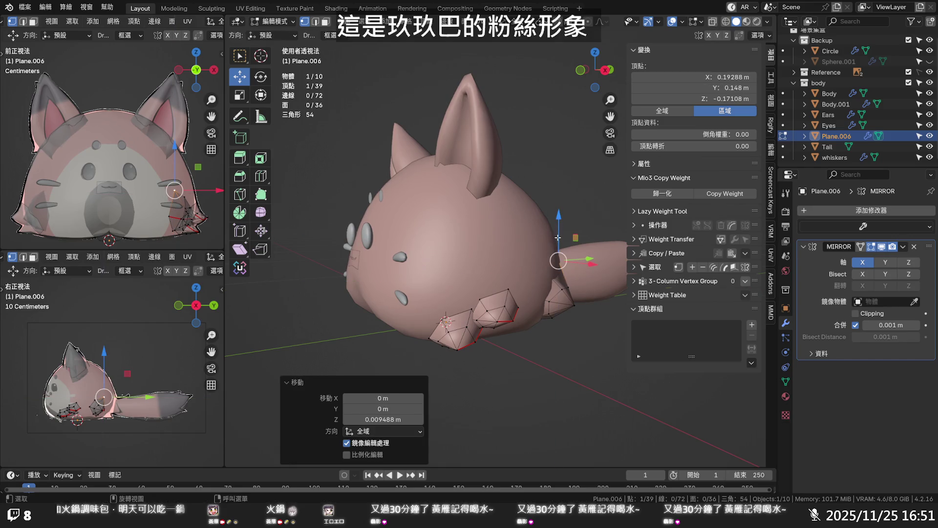
middle_click_drag(579, 265, 526, 272)
key("g")
key("y")
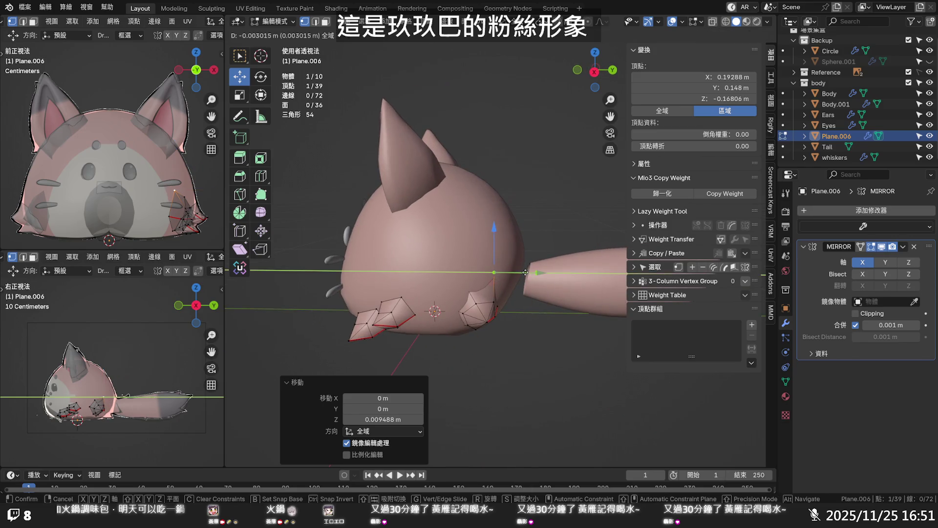
key("Escape")
key("alt+a")
mouse_move(526, 272)
middle_mouse_down()
mouse_move(467, 318)
mouse_move(438, 261)
middle_mouse_up()
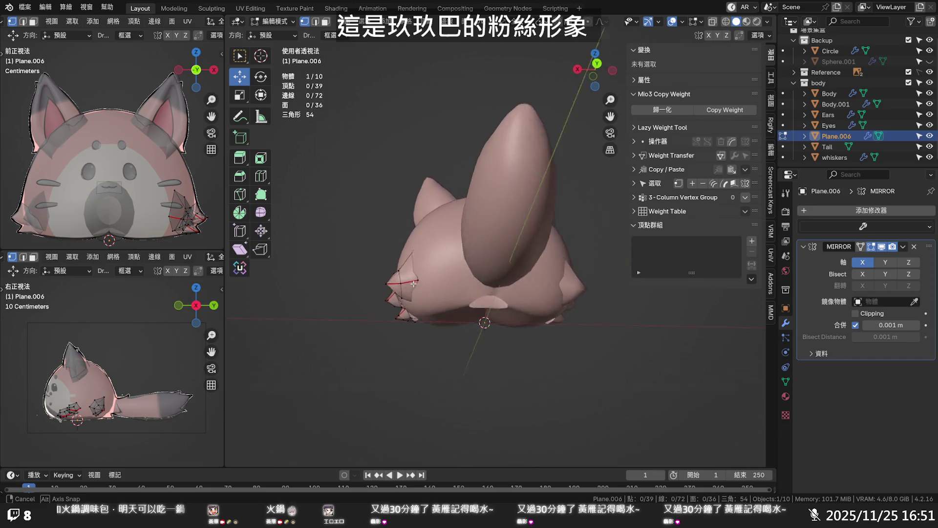
mouse_move(438, 260)
middle_mouse_down()
mouse_move(602, 310)
mouse_move(609, 321)
middle_mouse_up()
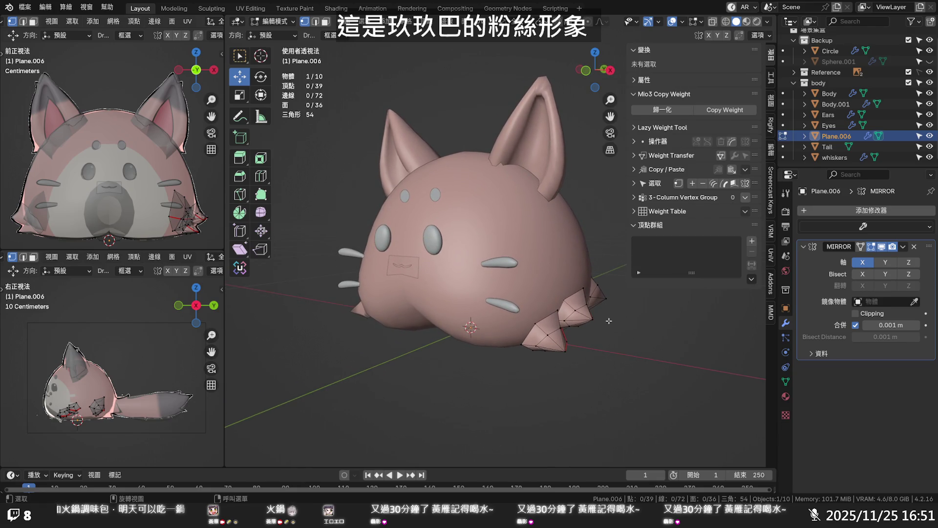
scroll(609, 321, "down", 3)
- Push a Body vertex outward along X with proportional editing to bulge the body near the paws
key("ctrl+z")
key("ctrl+z")
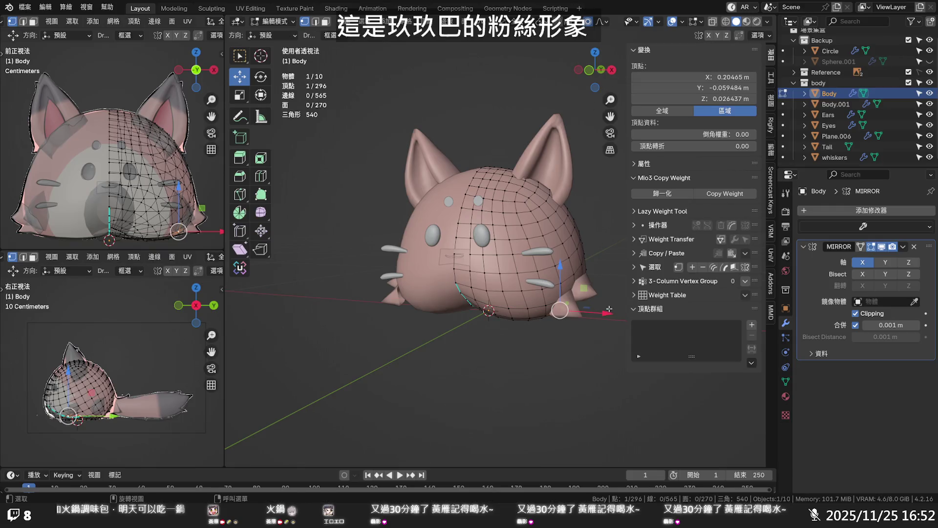
key("g")
key("x")
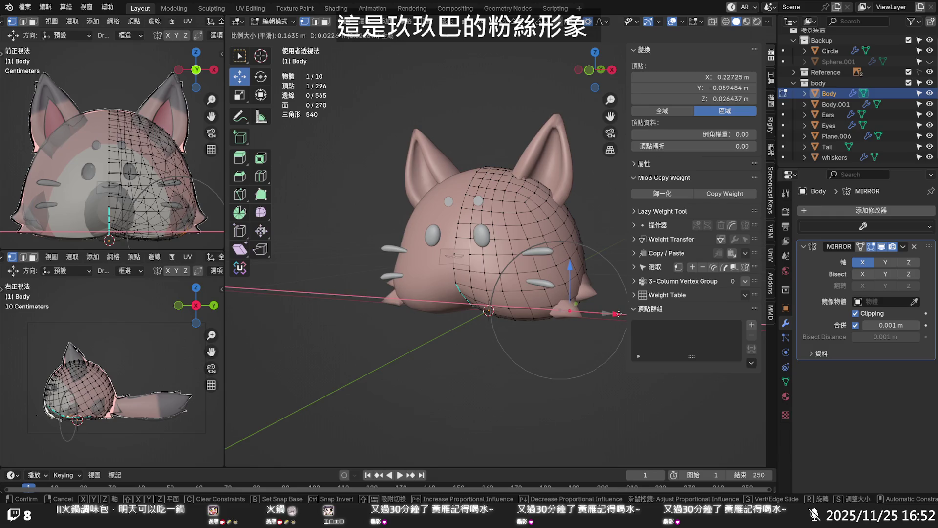
left_click(618, 314)
middle_click_drag(618, 314, 575, 234)
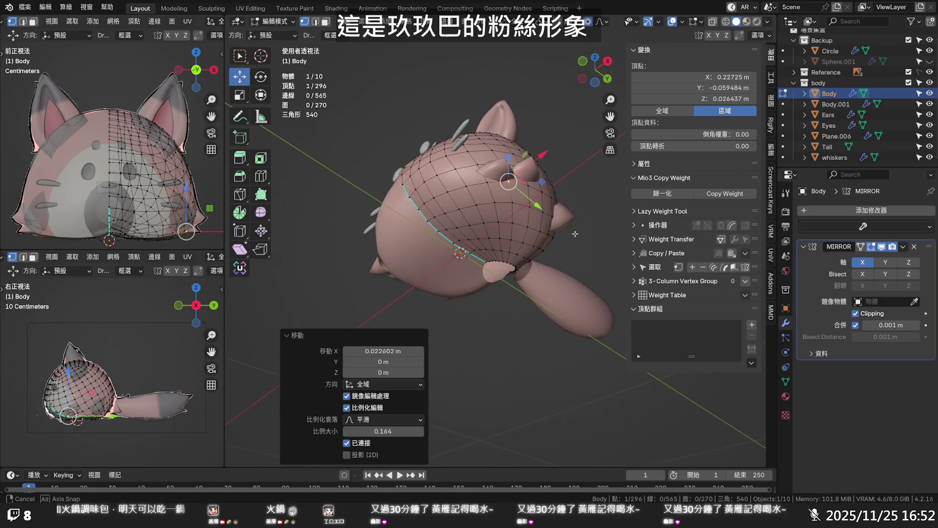
mouse_move(575, 234)
middle_mouse_down()
mouse_move(538, 266)
mouse_move(597, 277)
mouse_move(558, 223)
middle_mouse_up()
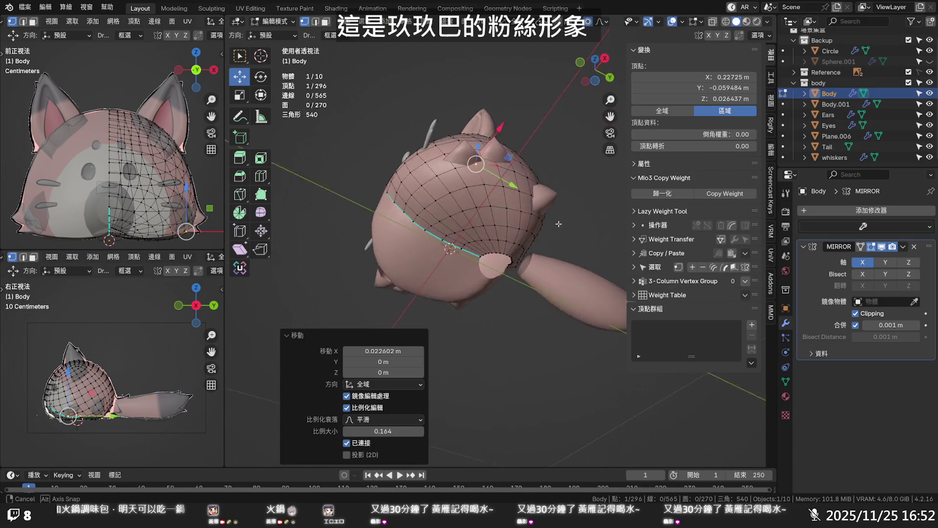
mouse_move(559, 224)
middle_mouse_down()
mouse_move(549, 312)
mouse_move(596, 365)
mouse_move(621, 361)
middle_mouse_up()
- Return to object mode and deselect the Body
key("Tab")
left_click(550, 312)
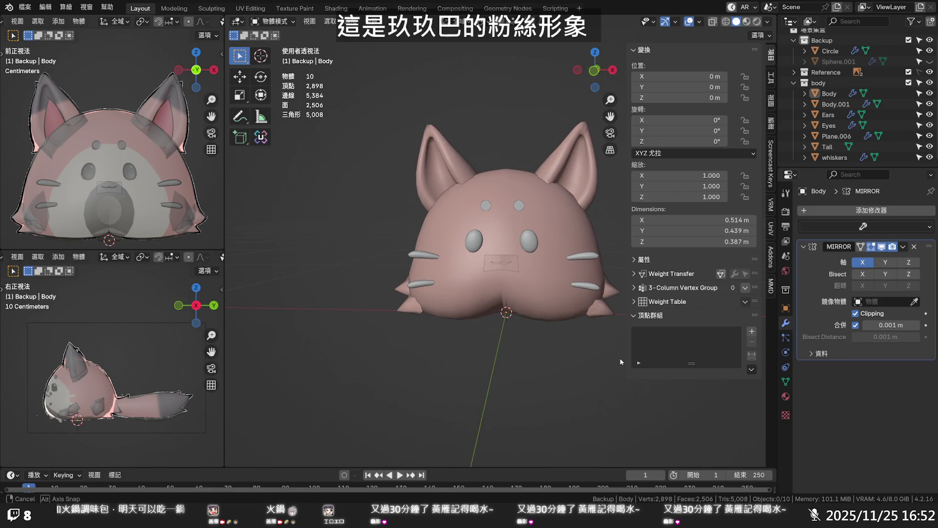
scroll(620, 348, "up", 1)
scroll(617, 343, "up", 1)
- Select the Plane.006 paw spikes and enter Edit Mode on them
mouse_move(610, 330)
middle_mouse_down()
mouse_move(557, 293)
mouse_move(548, 153)
middle_mouse_up()
left_click(543, 282)
key("Tab")
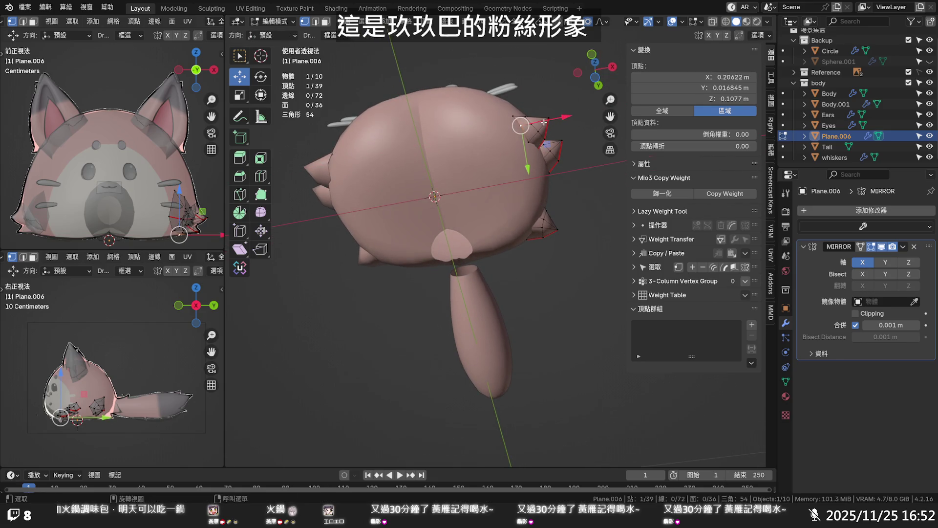
- Move a paw vertex inward along X and lower it slightly, then deselect
left_click_drag(558, 108, 535, 128)
middle_click_drag(520, 140, 541, 233)
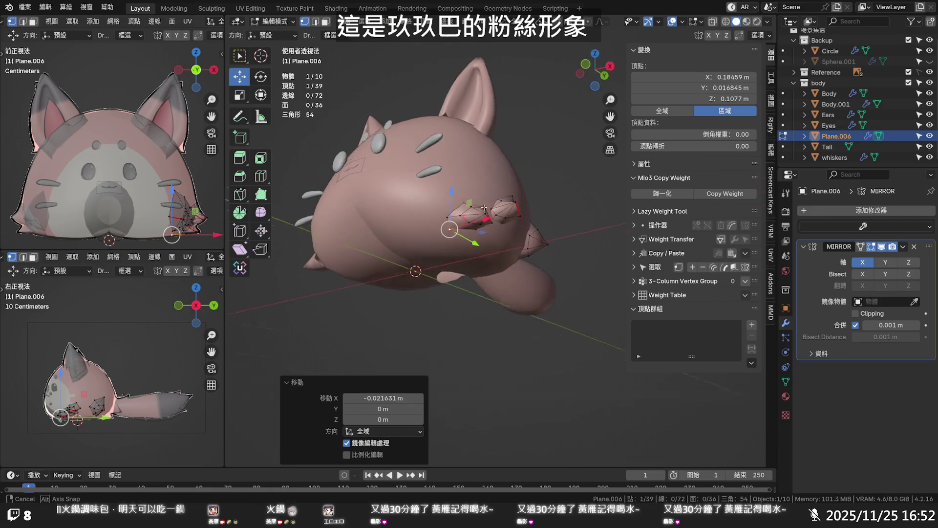
left_click_drag(541, 233, 555, 269)
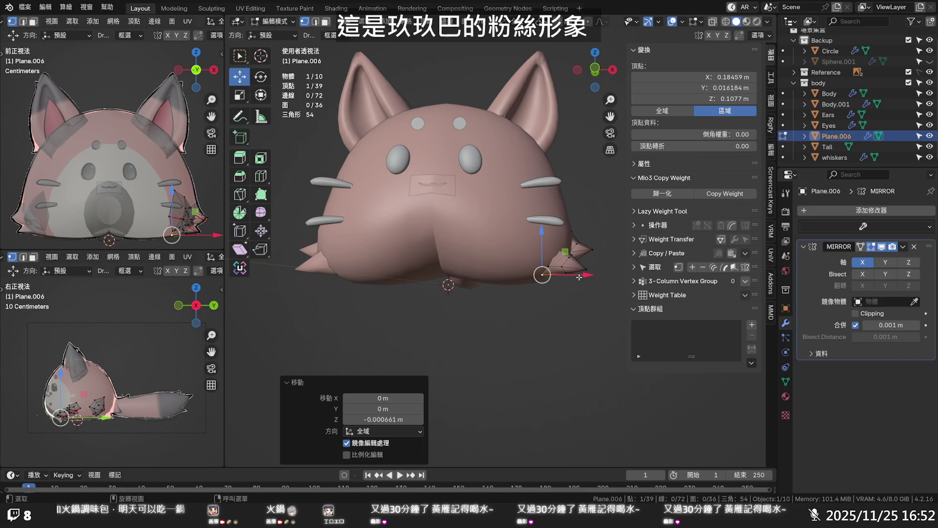
left_click(601, 204)
mouse_move(601, 204)
middle_mouse_down()
mouse_move(586, 85)
mouse_move(555, 136)
middle_mouse_up()
- Move another paw vertex inward and raise it along Z
left_click(517, 144)
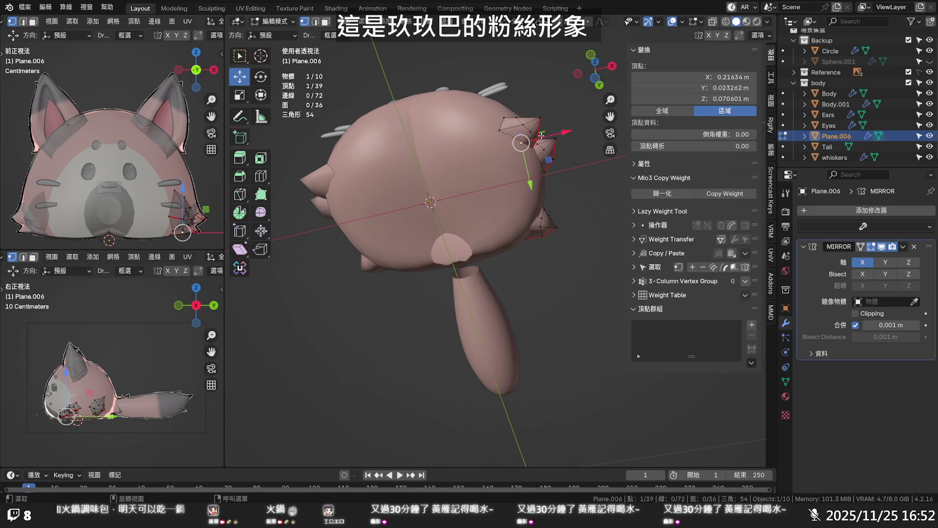
left_click_drag(517, 144, 522, 126)
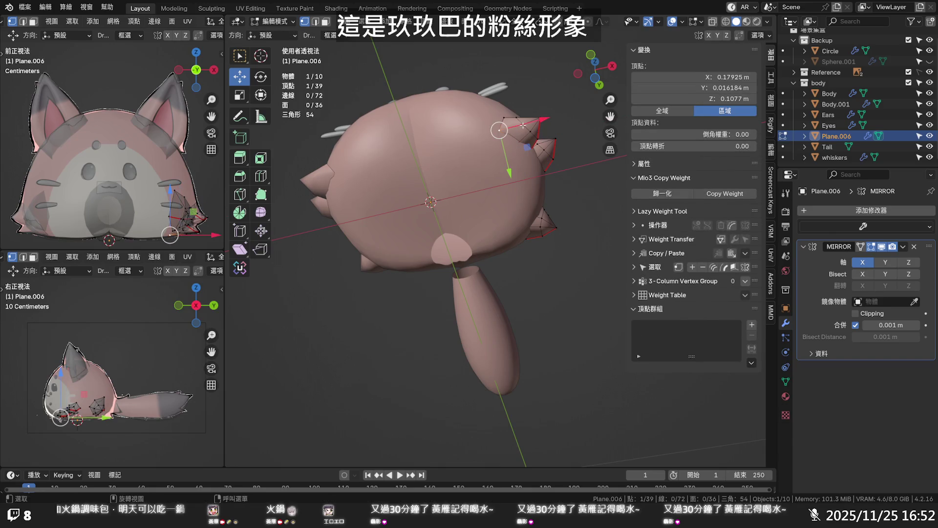
middle_click_drag(554, 114, 572, 209)
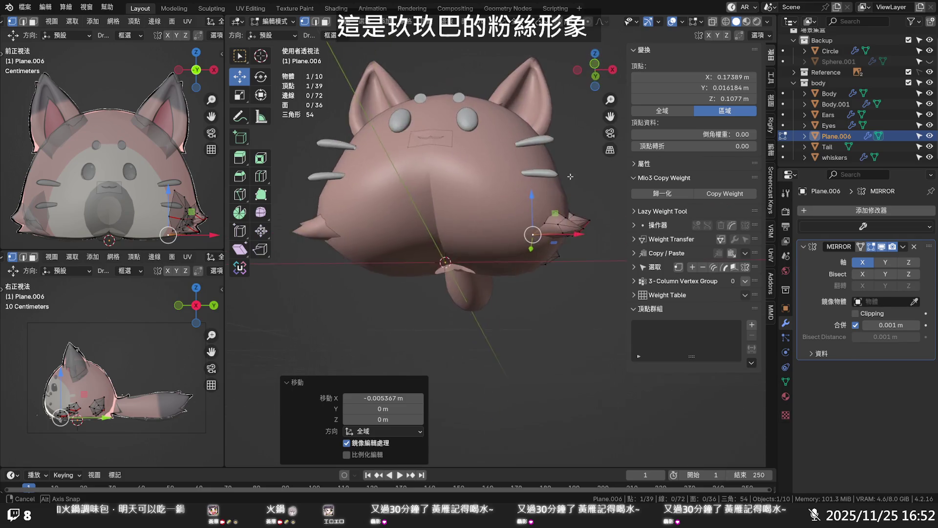
mouse_move(552, 266)
left_mouse_down()
mouse_move(572, 263)
mouse_move(569, 247)
left_mouse_up()
key("z")
- Make a further vertical move on a paw vertex and deselect all vertices
left_click(572, 261)
key("z")
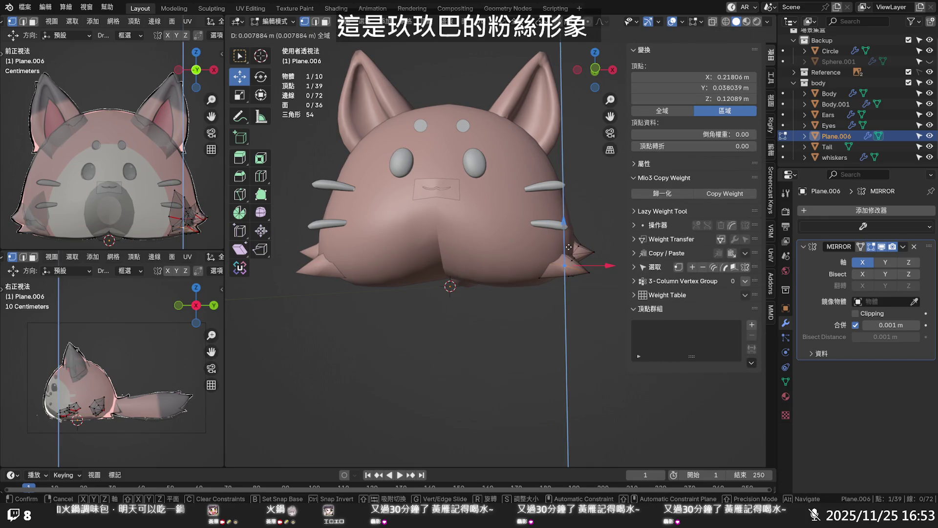
left_click(569, 248)
left_click(599, 210)
mouse_move(601, 210)
middle_mouse_down()
mouse_move(516, 228)
mouse_move(419, 232)
middle_mouse_up()
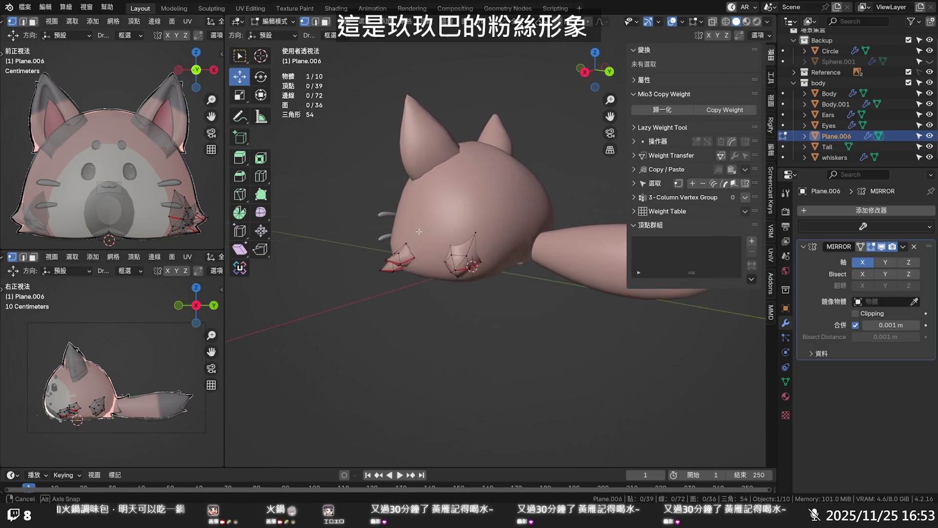
- Enable X-ray display, face the cat from the front and select the right paw tip vertex
mouse_move(419, 232)
middle_mouse_down()
mouse_move(635, 237)
mouse_move(613, 231)
middle_mouse_up()
scroll(634, 236, "up", 3)
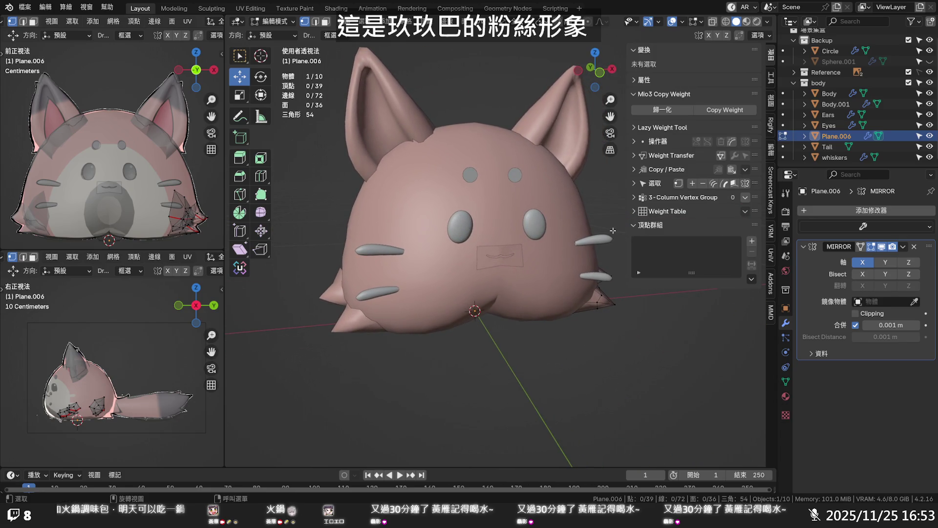
key("alt+z")
key("alt+z")
scroll(445, 240, "down", 3)
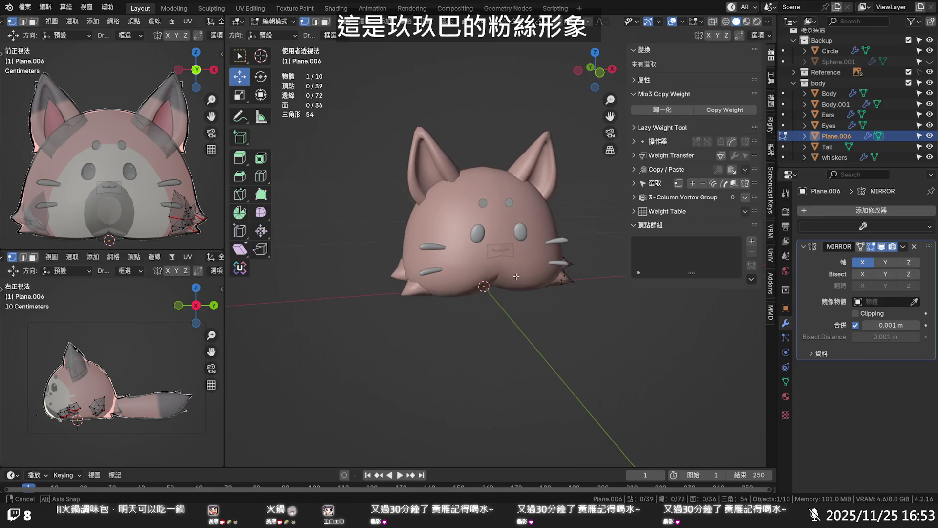
middle_click_drag(445, 241, 497, 268)
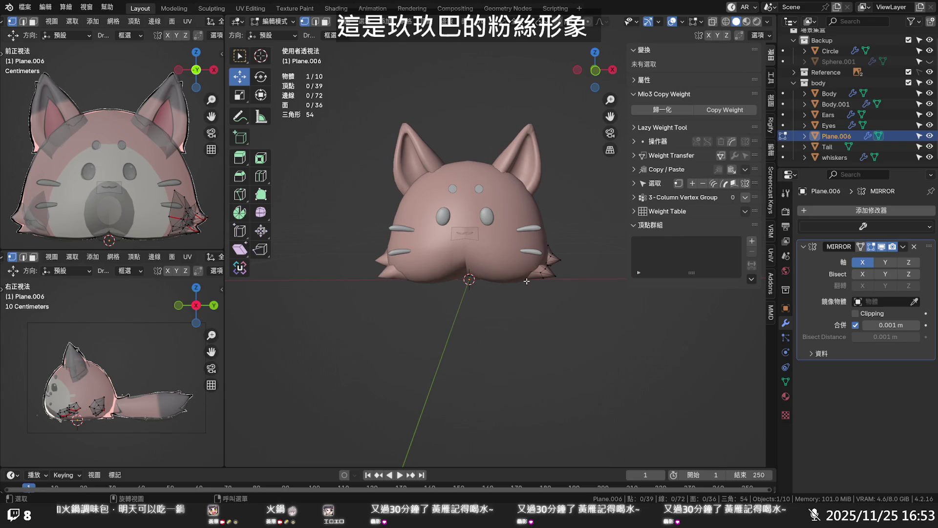
scroll(591, 293, "up", 3)
left_click(591, 296)
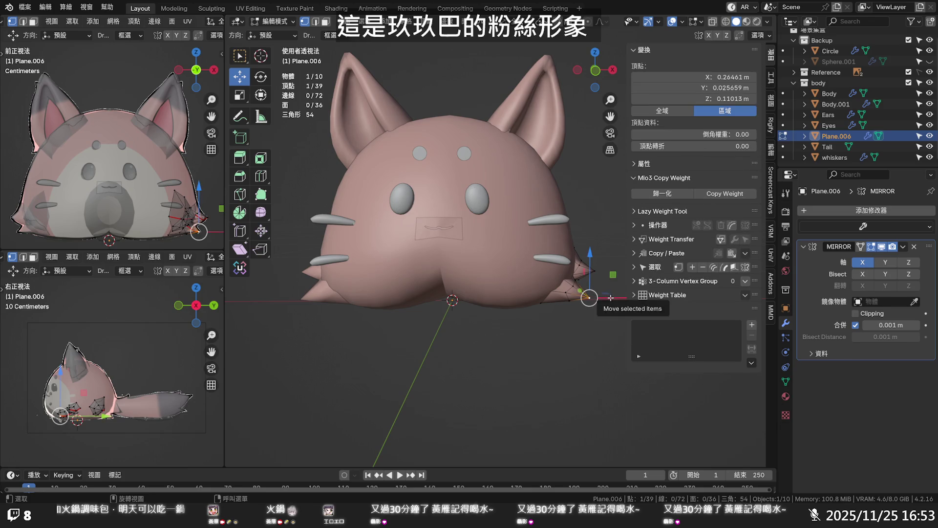
- Move the right paw tip vertex along X, then slide it along its edge
key("g")
key("x")
left_click(607, 298)
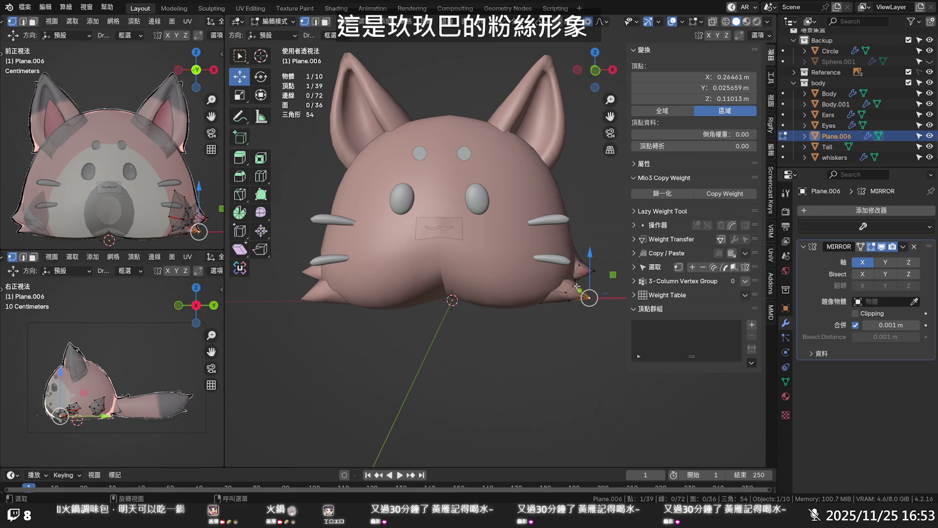
key("g")
key("g")
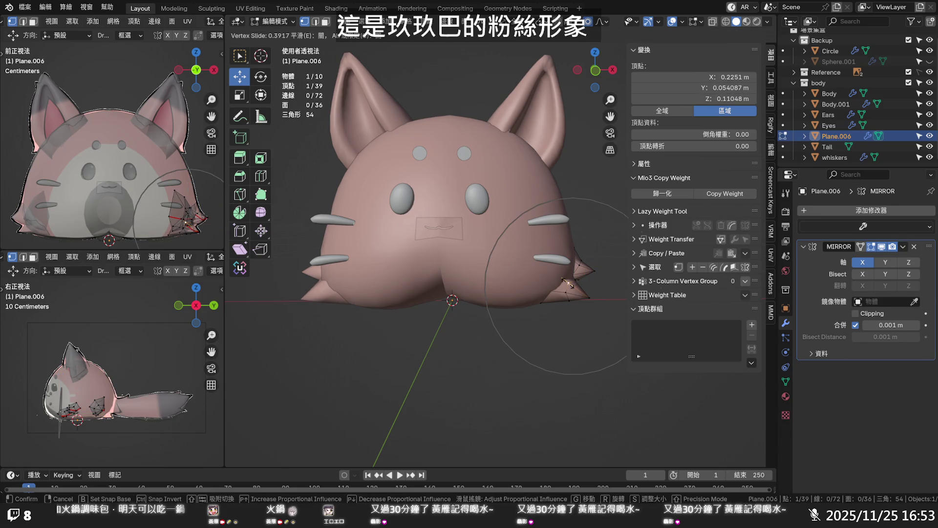
left_click(568, 283)
- Blend the neighbouring paw vertex with a proportional move, then deselect in front view
left_click(590, 298)
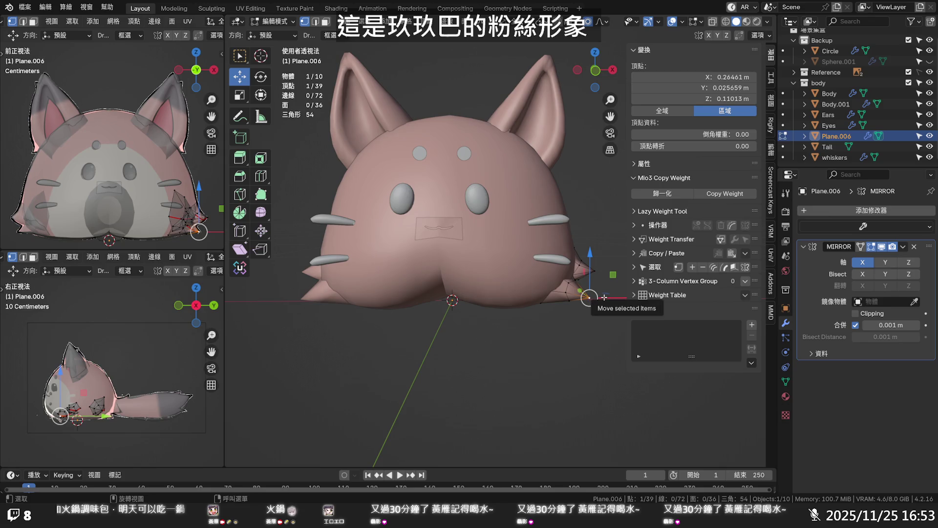
key("g")
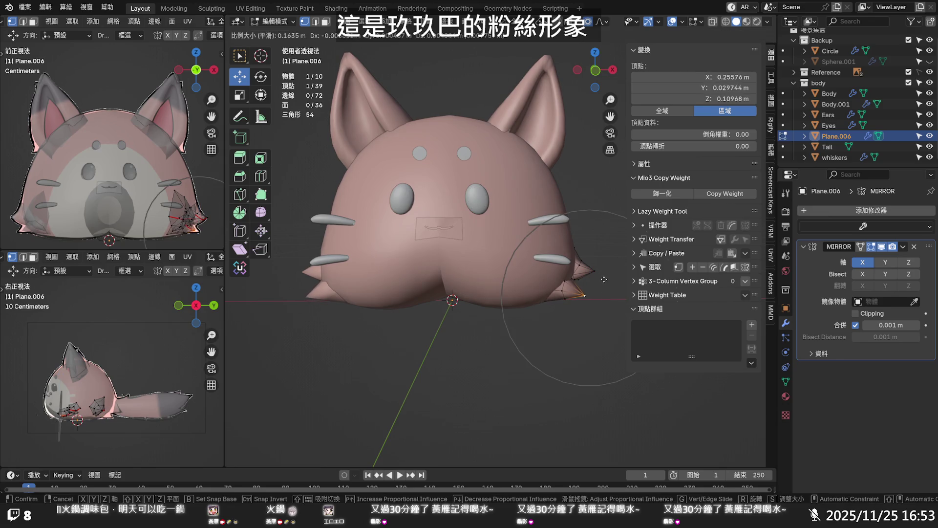
scroll(602, 280, "up", 4)
scroll(600, 281, "up", 3)
scroll(601, 281, "down", 1)
scroll(601, 278, "down", 1)
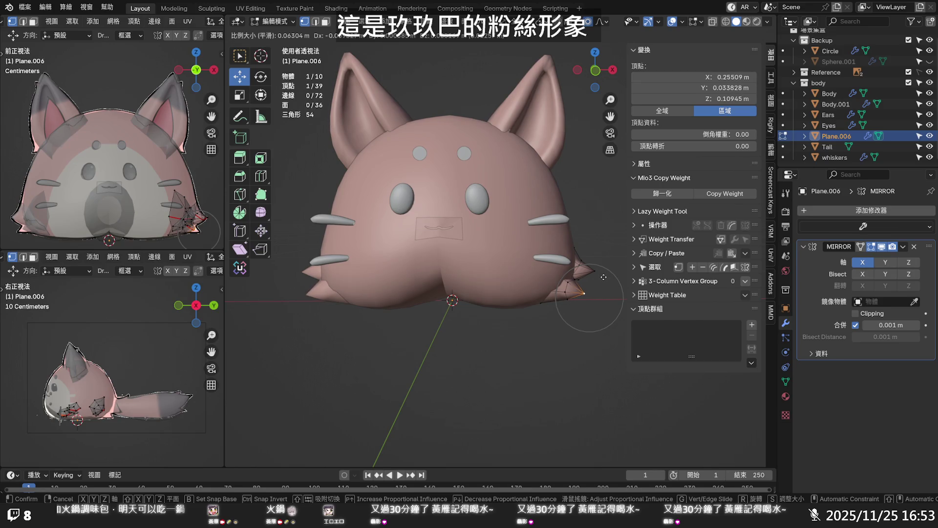
left_click(603, 277)
key("KP_1")
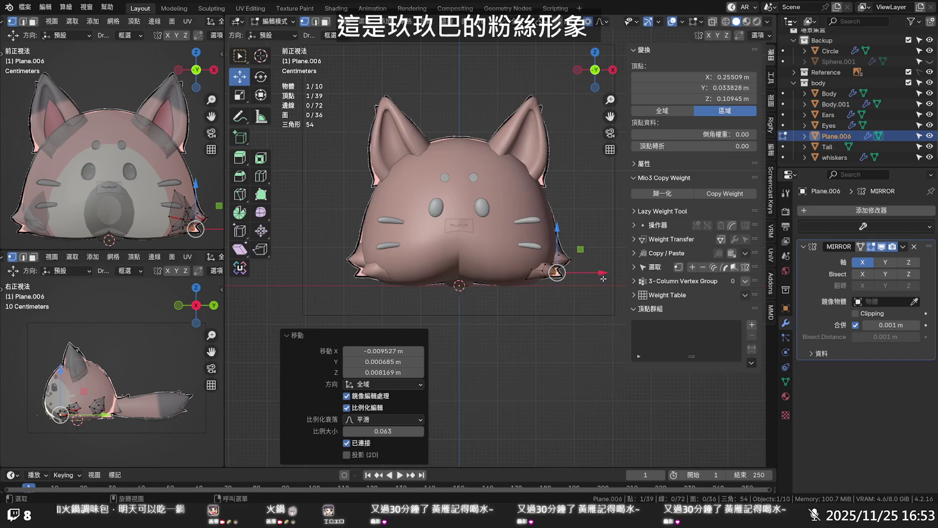
key("alt+a")
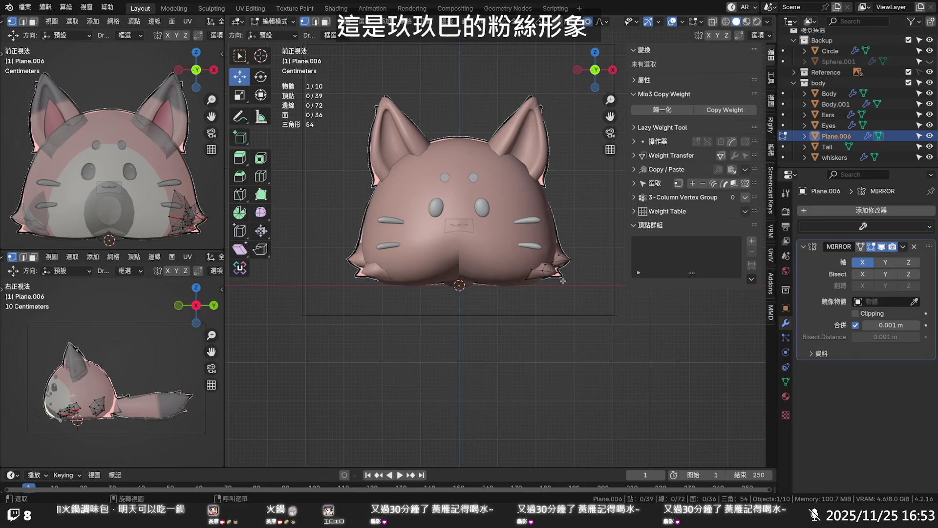
scroll(563, 282, "up", 3)
scroll(563, 281, "up", 3)
- Inspect the paws from below, save the blend file and return to object mode
mouse_move(563, 282)
middle_mouse_down()
mouse_move(478, 229)
mouse_move(499, 253)
mouse_move(426, 276)
middle_mouse_up()
scroll(498, 252, "down", 2)
scroll(498, 252, "down", 2)
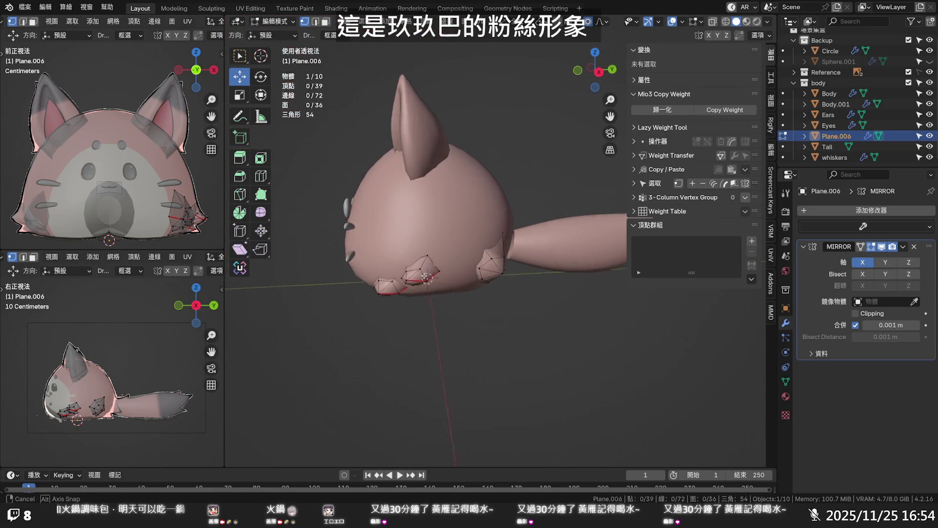
mouse_move(426, 276)
middle_mouse_down()
mouse_move(439, 314)
mouse_move(466, 318)
middle_mouse_up()
key("ctrl+s")
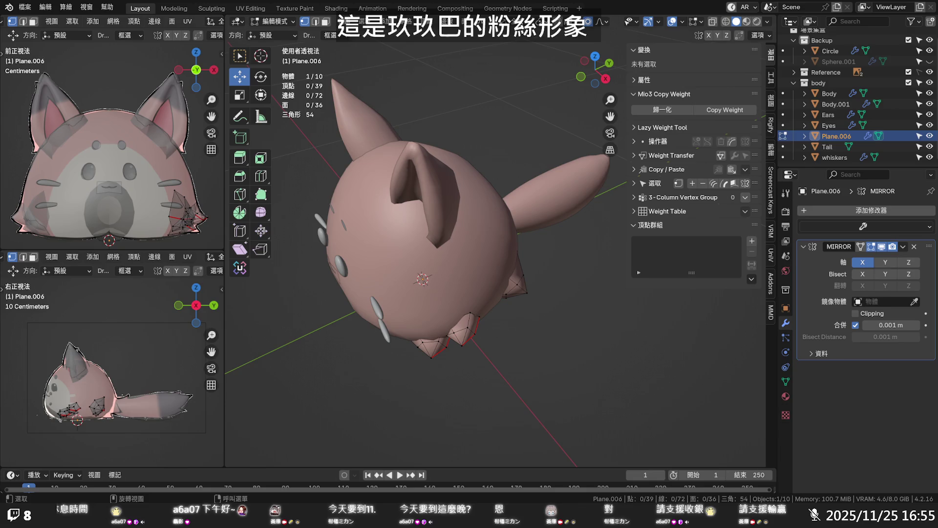
middle_click_drag(469, 293, 541, 302)
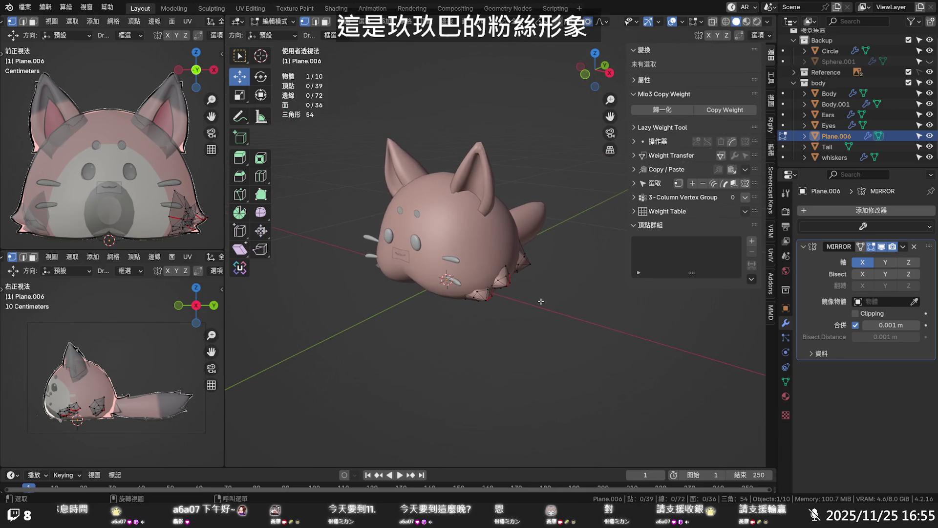
key("Tab")
- Deselect the paws, view the cat from several angles and select the Tail object
left_click(541, 305)
mouse_move(539, 308)
middle_mouse_down()
mouse_move(549, 289)
mouse_move(560, 298)
middle_mouse_up()
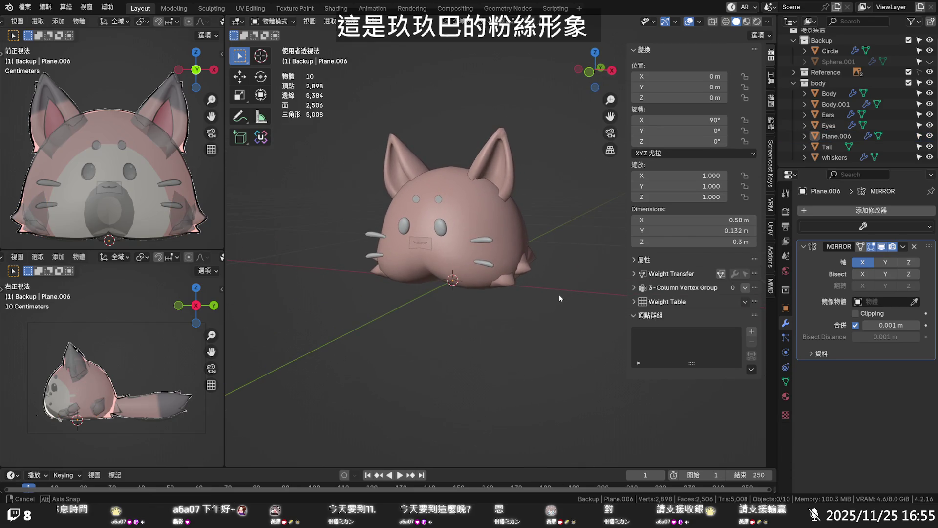
mouse_move(560, 297)
middle_mouse_down()
mouse_move(559, 287)
mouse_move(372, 293)
mouse_move(228, 326)
mouse_move(756, 337)
mouse_move(723, 346)
middle_mouse_up()
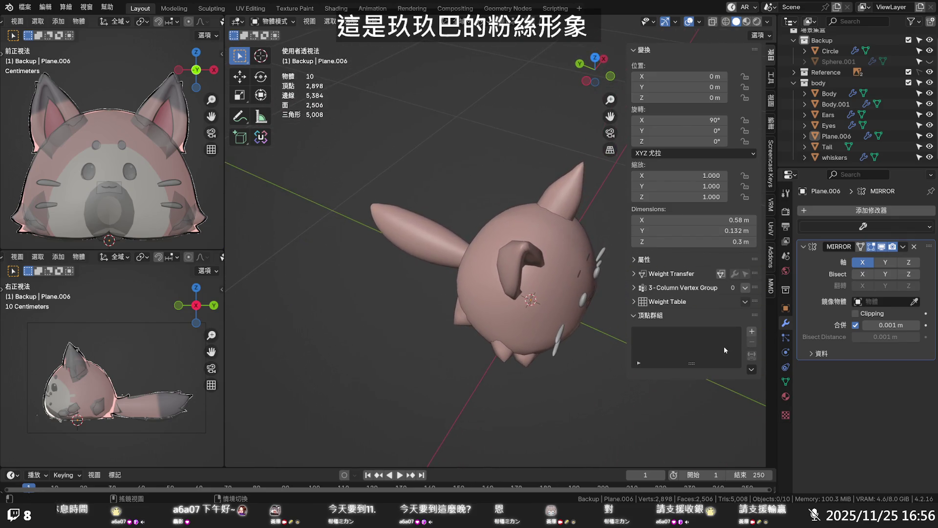
mouse_move(530, 366)
middle_mouse_down()
mouse_move(480, 329)
mouse_move(509, 305)
mouse_move(627, 303)
mouse_move(558, 334)
mouse_move(467, 337)
middle_mouse_up()
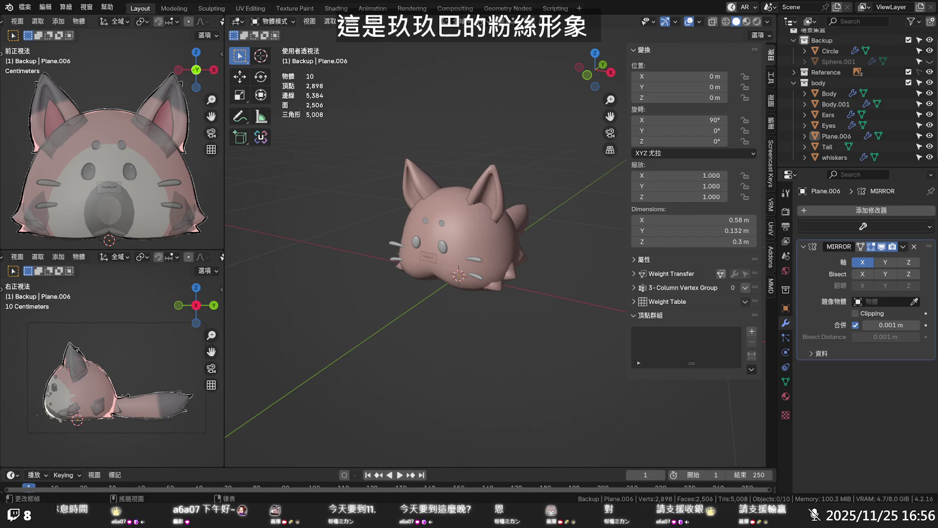
scroll(508, 367, "up", 2)
mouse_move(508, 366)
middle_mouse_down()
mouse_move(524, 325)
mouse_move(427, 317)
mouse_move(517, 293)
middle_mouse_up()
left_click(521, 278)
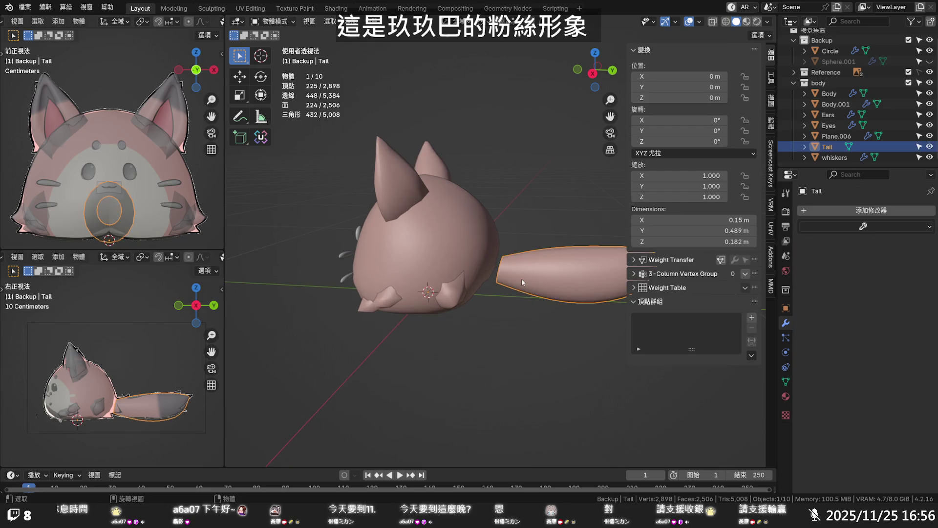
- Extrude the tail's base edge loop toward the body and scale it to 0.76
key("Tab")
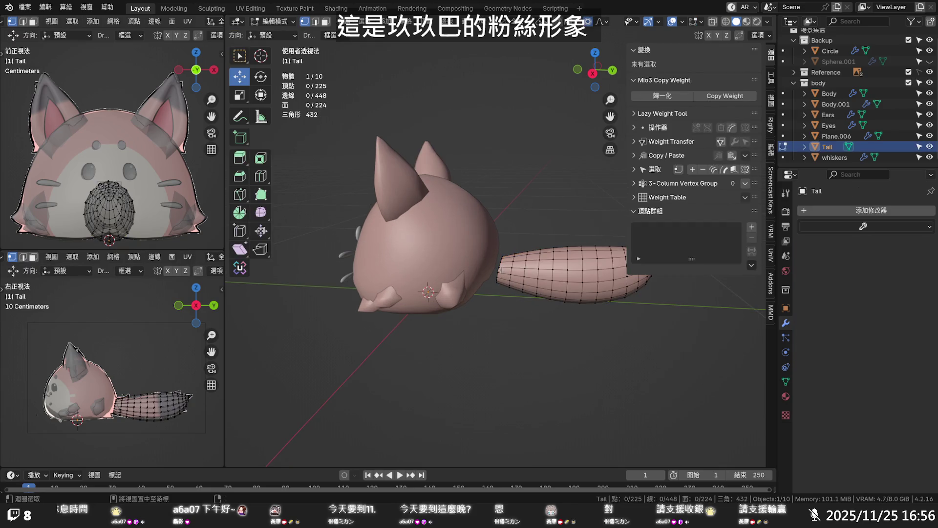
left_click(501, 268, "alt")
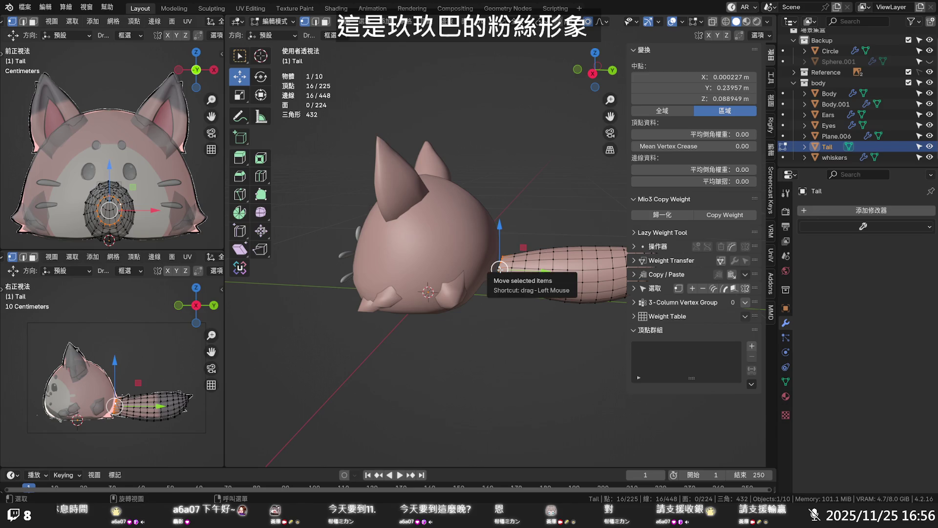
key("e")
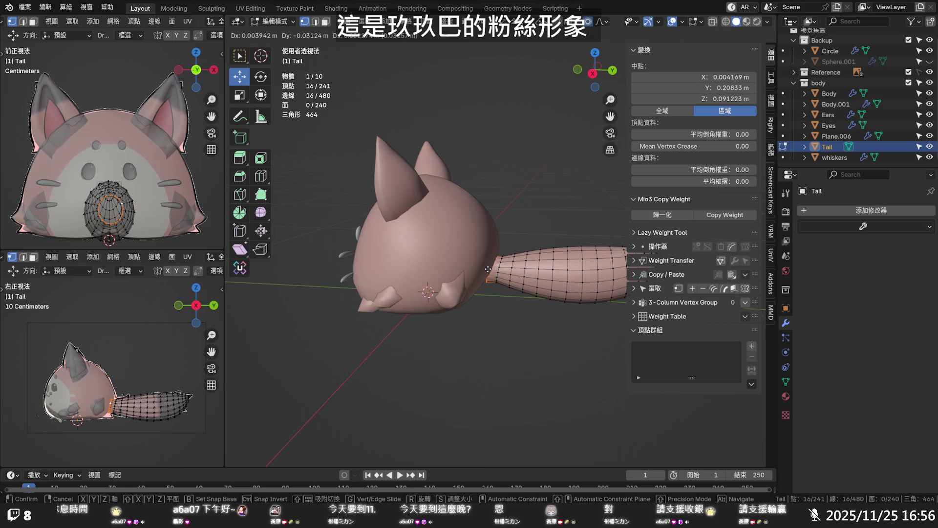
left_click(488, 269)
key("s")
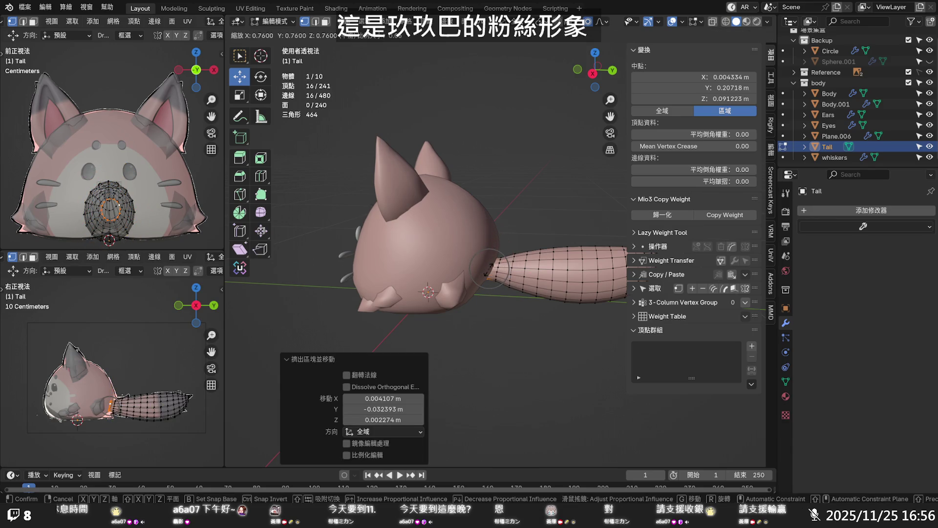
left_click(488, 271)
scroll(489, 279, "up", 2)
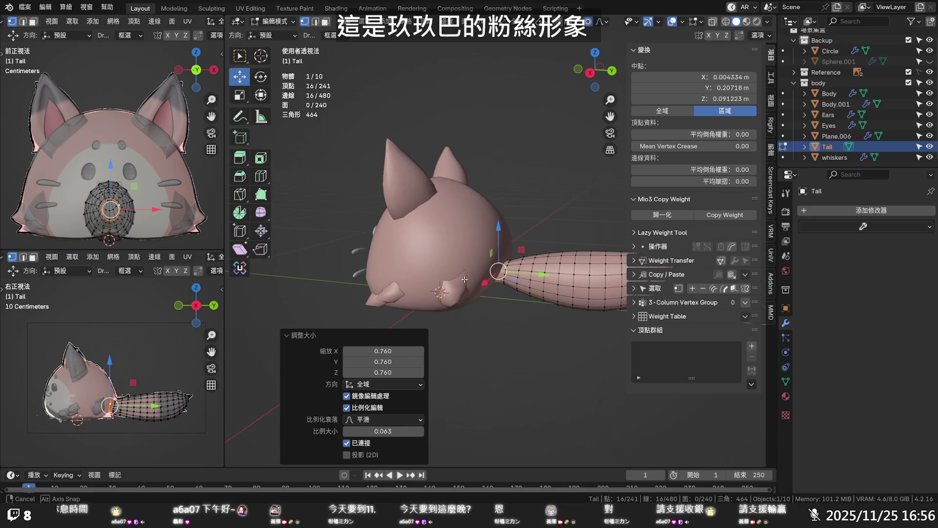
scroll(493, 286, "up", 2)
scroll(497, 294, "up", 2)
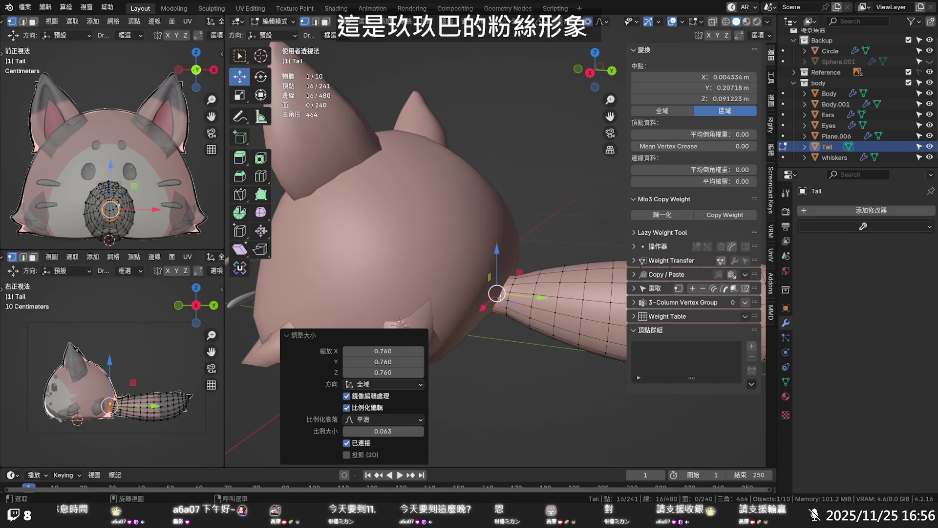
- Run Set Flow from Quick Favorites on the new loop and its neighbour, then deselect
key("q")
left_click(500, 298)
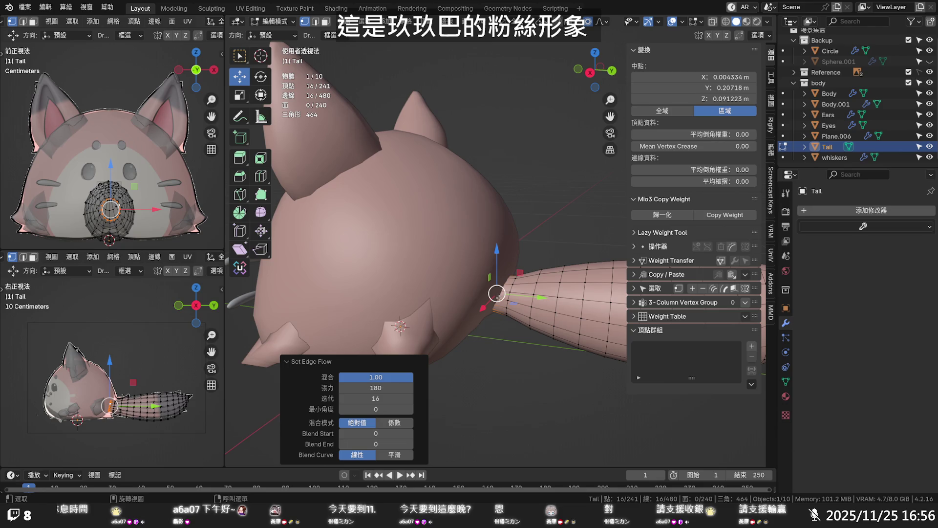
left_click(506, 298, "alt+shift")
key("q")
left_click(512, 299)
key("alt+a")
mouse_move(512, 302)
middle_mouse_down()
mouse_move(543, 282)
mouse_move(530, 216)
mouse_move(551, 275)
mouse_move(480, 236)
mouse_move(525, 292)
middle_mouse_up()
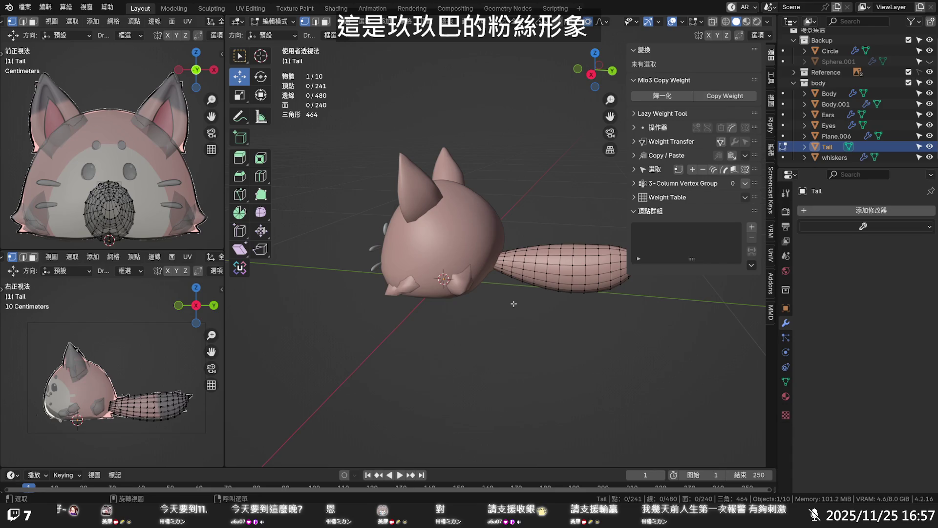
- Orbit the model and select the Plane.006 paw pieces in the Outliner
key("shift")
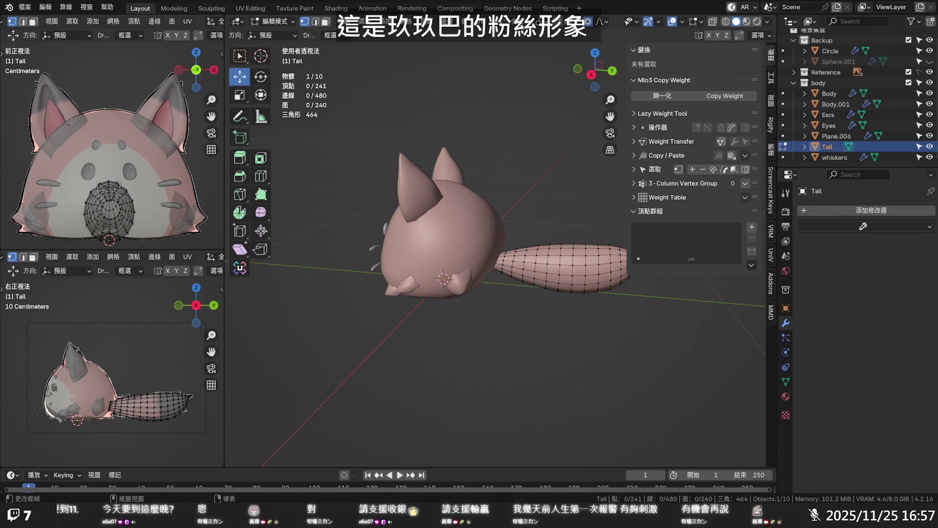
middle_click_drag(498, 310, 511, 285)
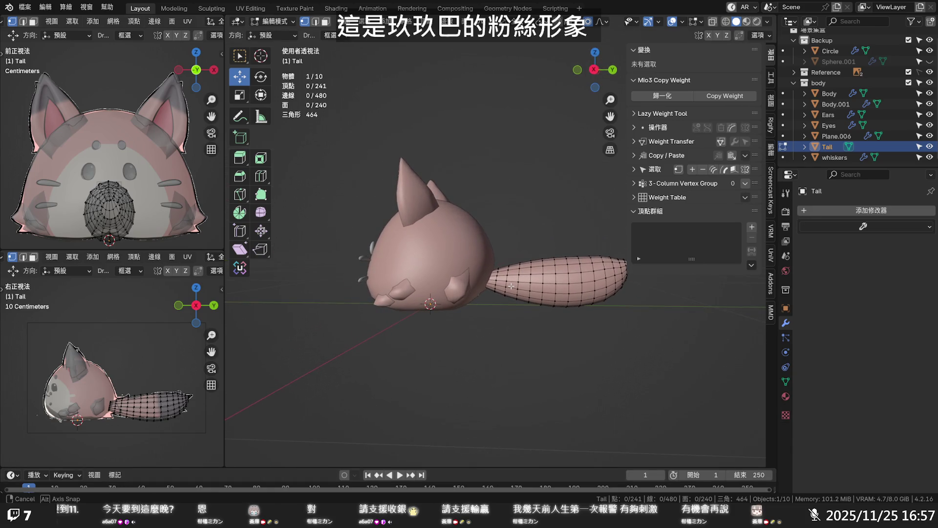
mouse_move(513, 284)
middle_mouse_down()
mouse_move(500, 312)
mouse_move(479, 320)
middle_mouse_up()
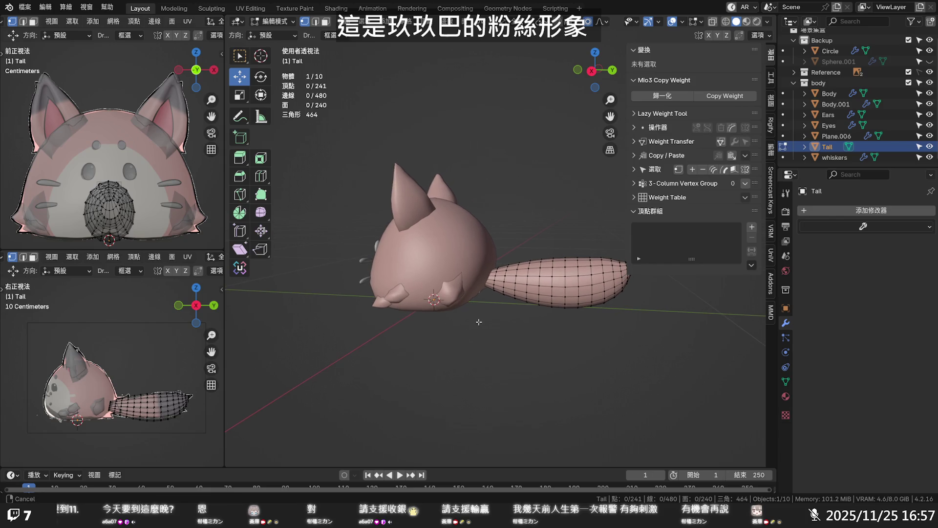
left_click(841, 138)
left_click(837, 127)
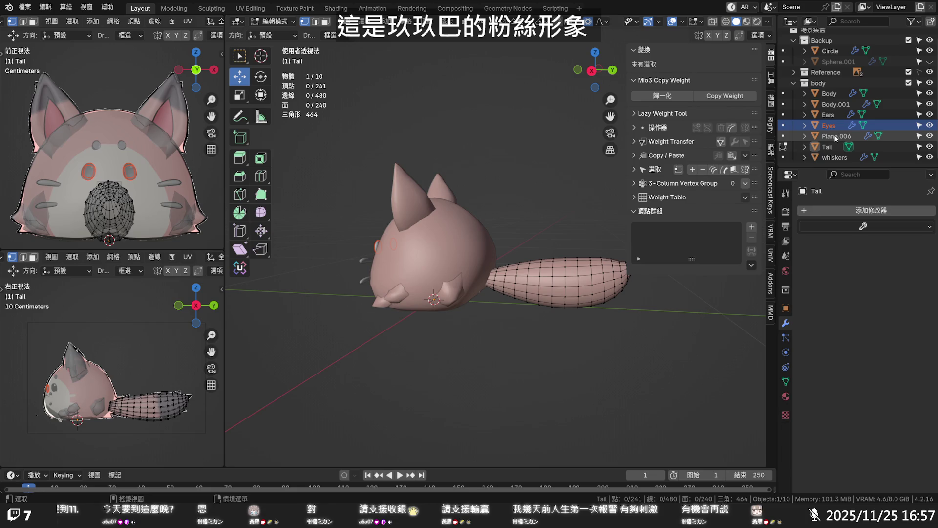
left_click(836, 138)
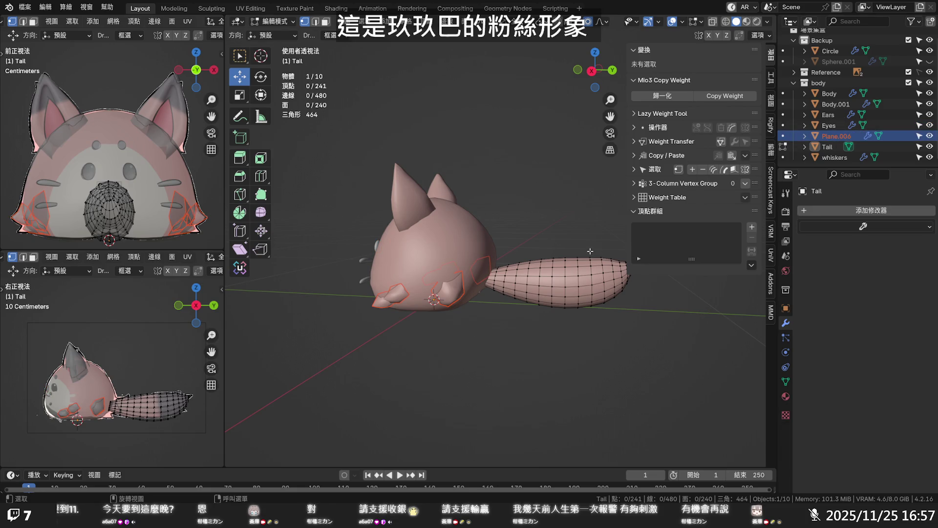
- View the character from the front and toggle Tab to edit the paws together with the tail
middle_click_drag(574, 258, 475, 302)
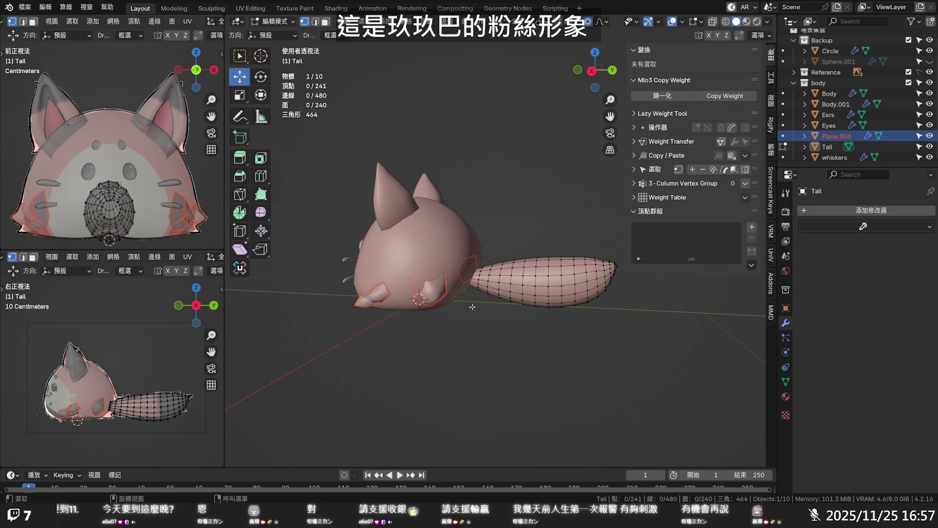
middle_click_drag(472, 307, 572, 305)
middle_click_drag(577, 297, 581, 302)
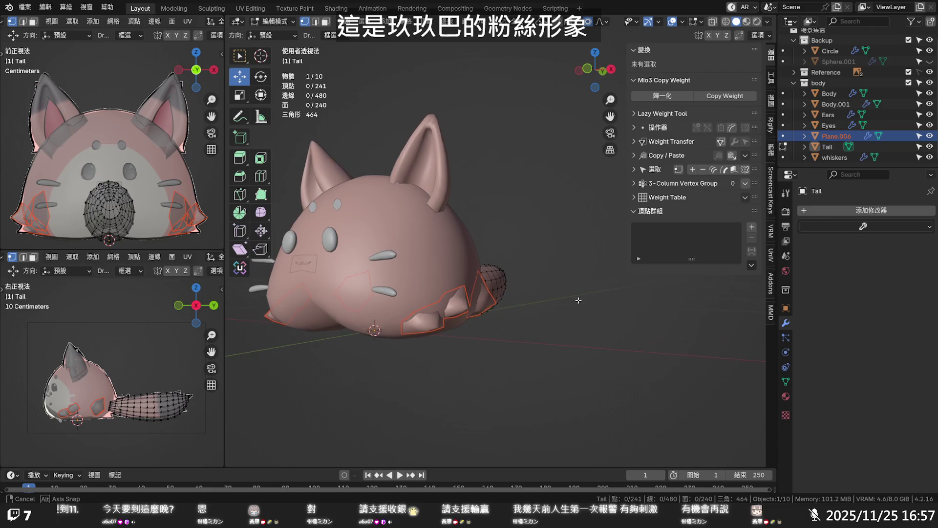
key("Tab")
key("Tab")
key("Tab")
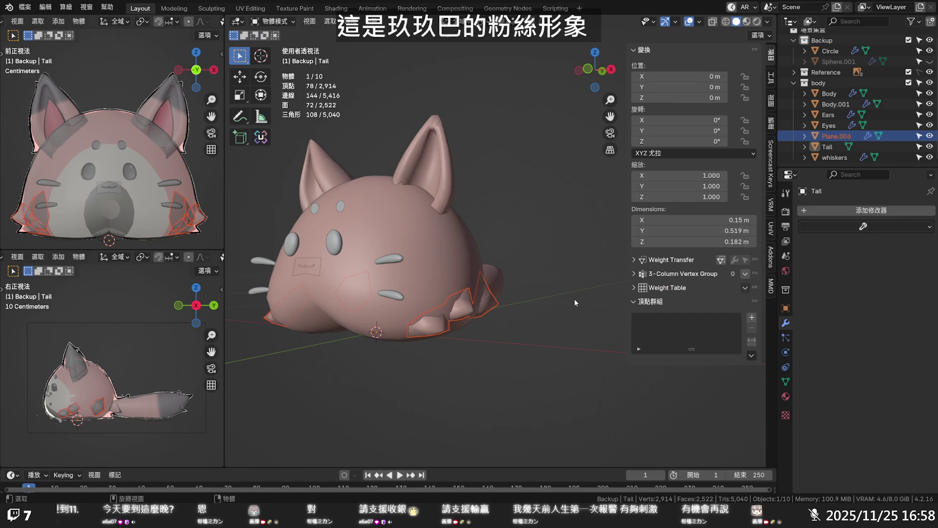
left_click(575, 298)
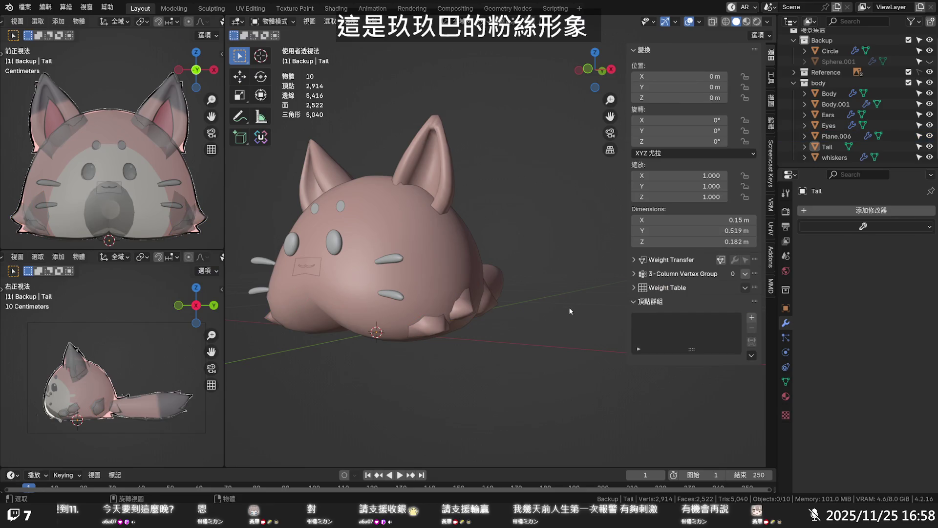
middle_click_drag(569, 307, 592, 319)
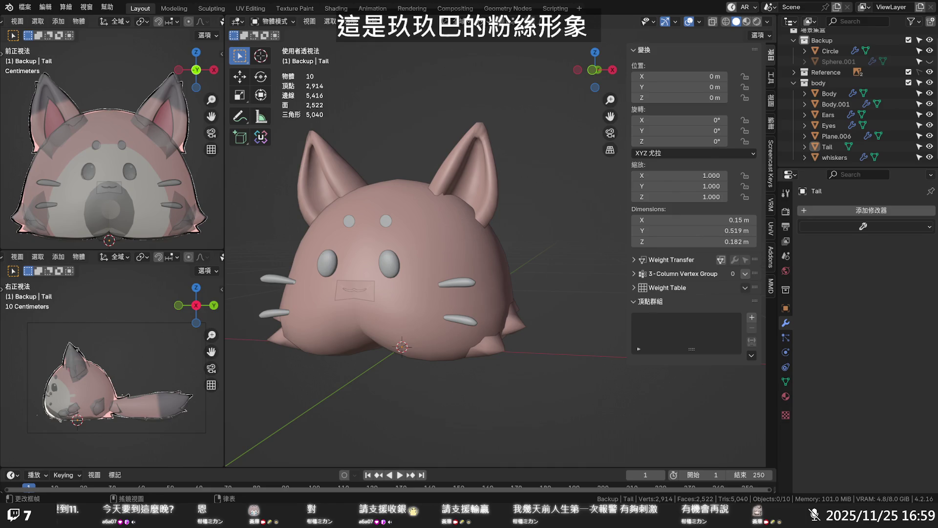
scroll(493, 369, "down", 2)
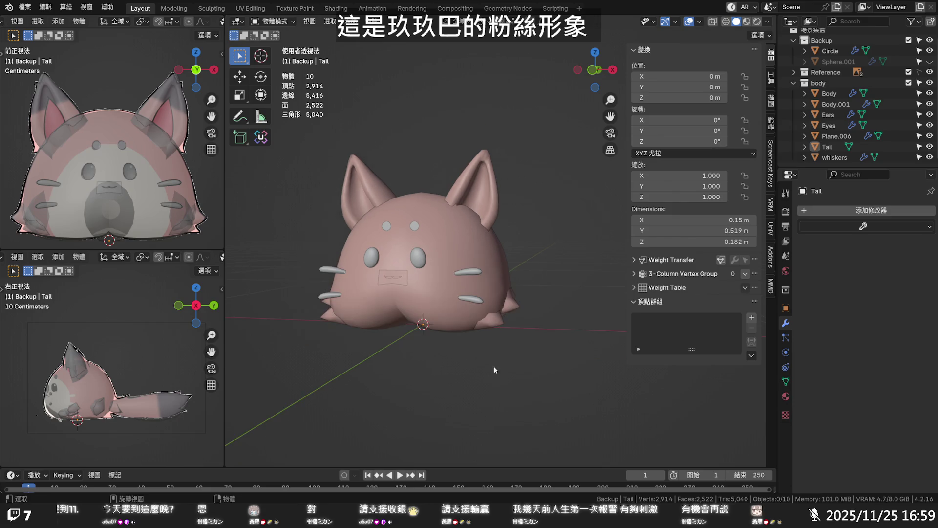
mouse_move(536, 371)
middle_mouse_down()
mouse_move(393, 367)
mouse_move(536, 371)
middle_mouse_up()
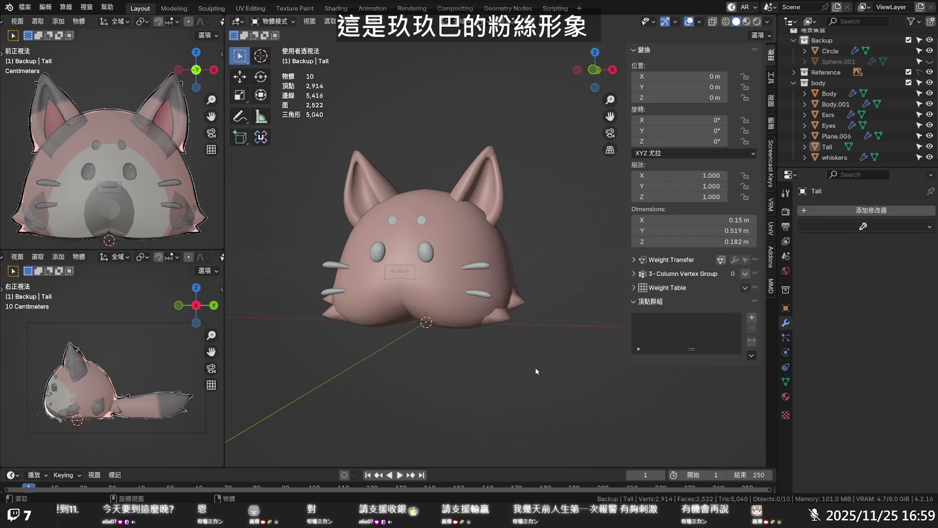
middle_click_drag(552, 341, 514, 356)
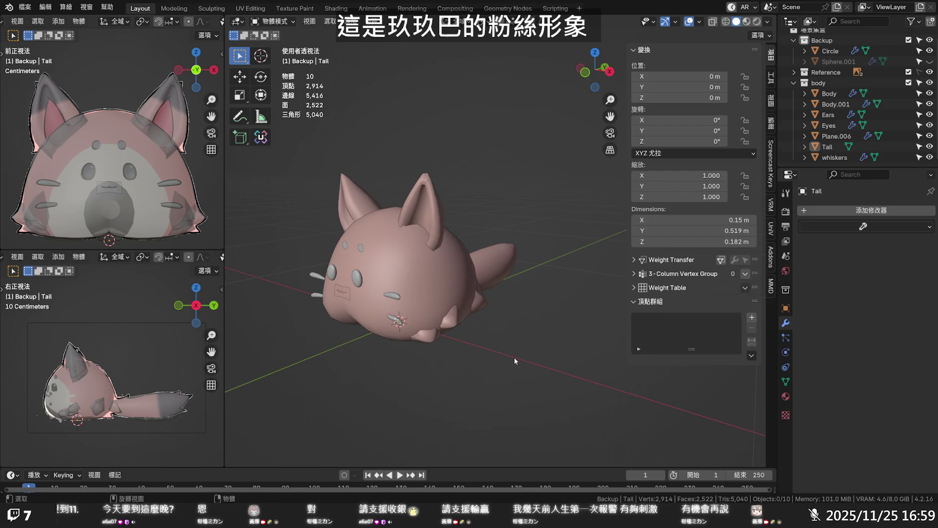
key("shift")
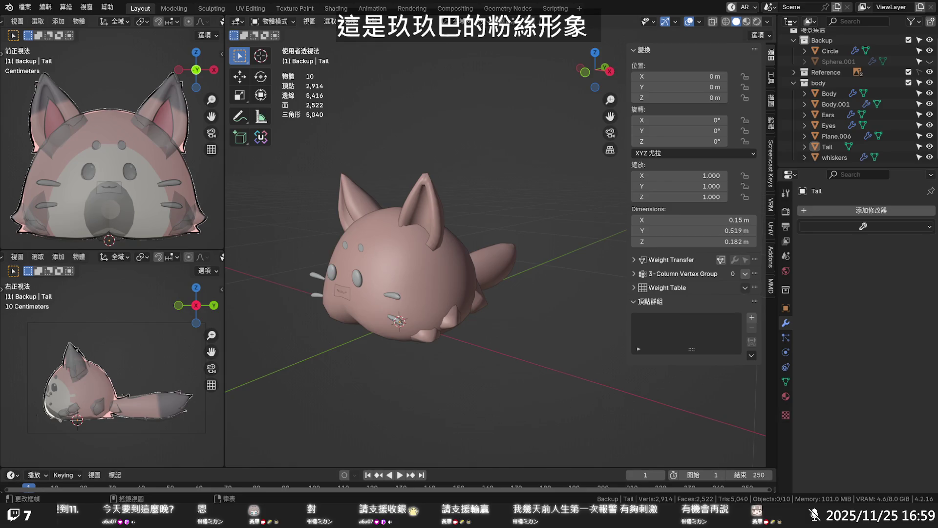